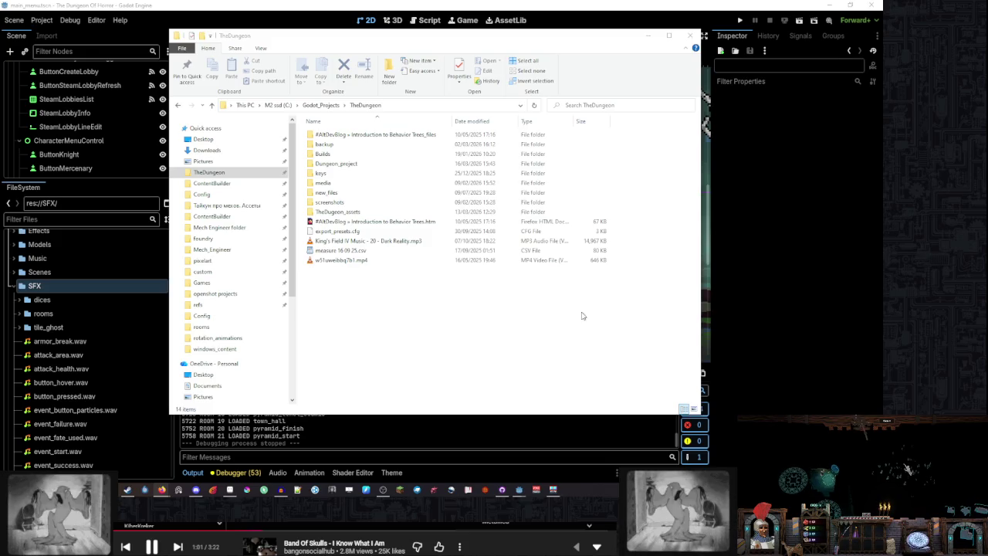
Browse in File Explorer to the project's TheDugeon_assets > audio_sfx folder
click(417, 299)
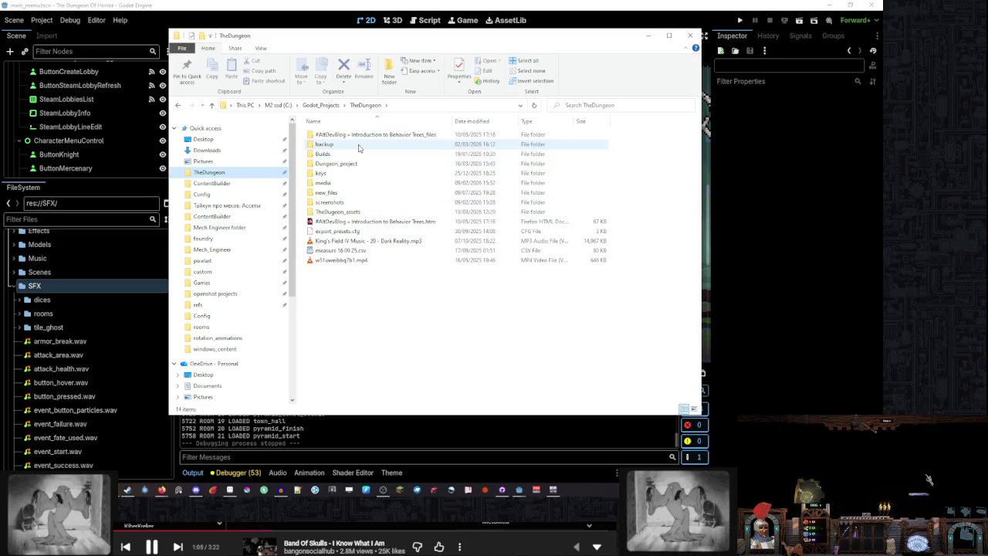
double_click(356, 212)
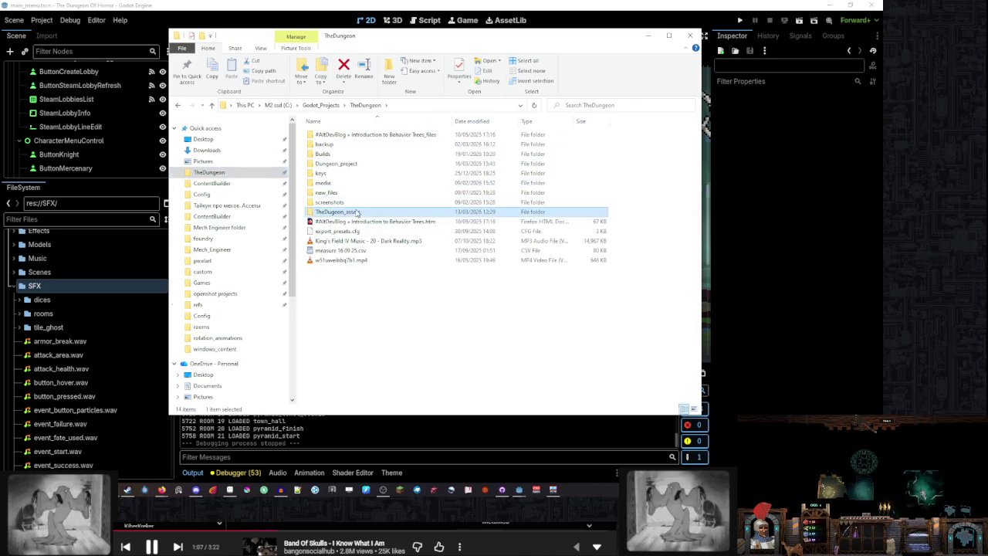
double_click(390, 153)
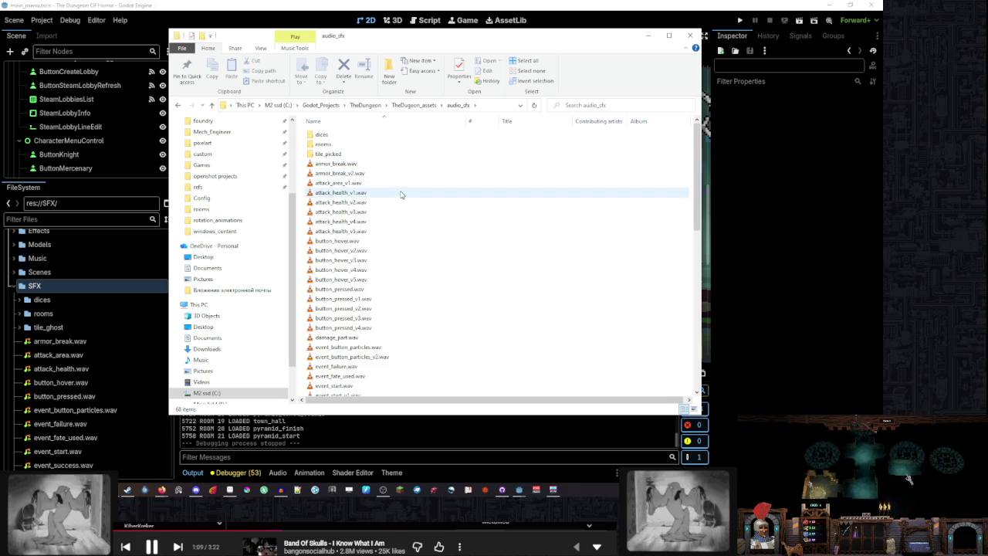
scroll(400, 197, down, 3)
scroll(400, 196, down, 7)
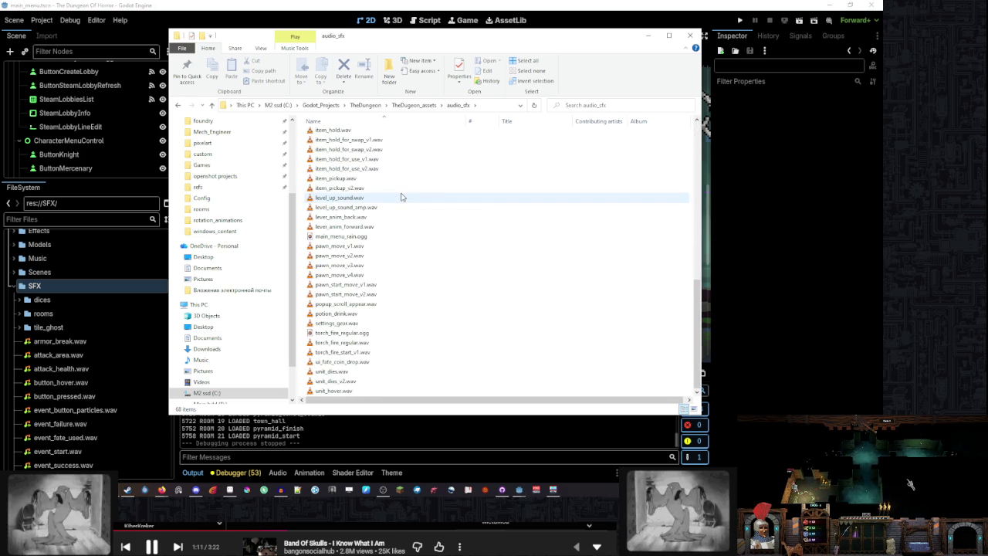
scroll(400, 197, up, 3)
scroll(400, 199, down, 3)
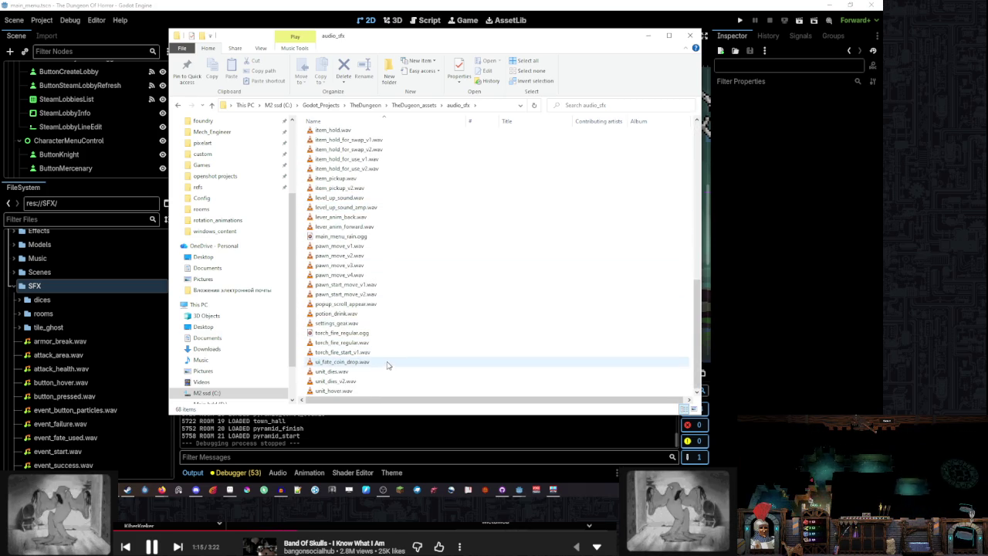
Search the folder for 'ge' to locate settings_gear.wav, then close Explorer
click(650, 110)
text(gear)
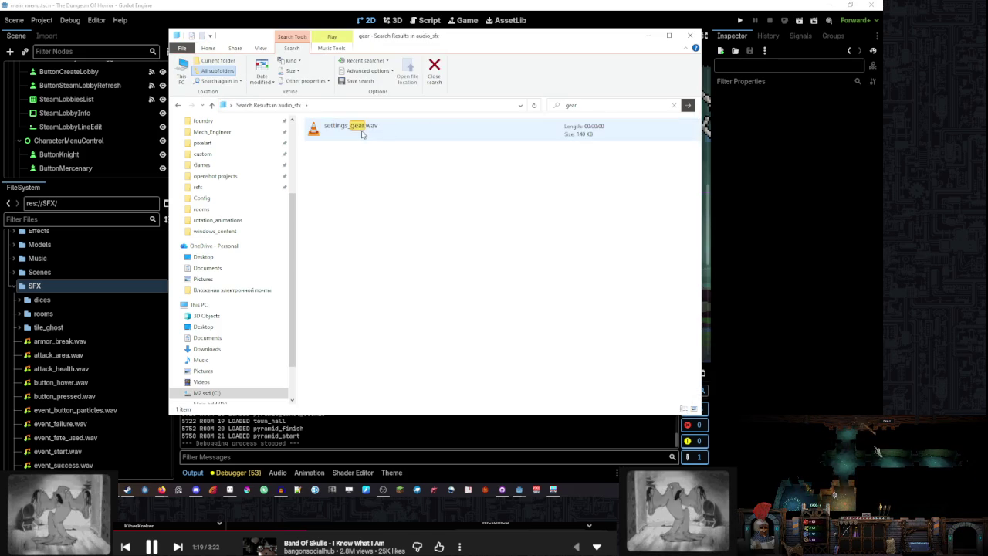
drag(339, 125, 314, 148)
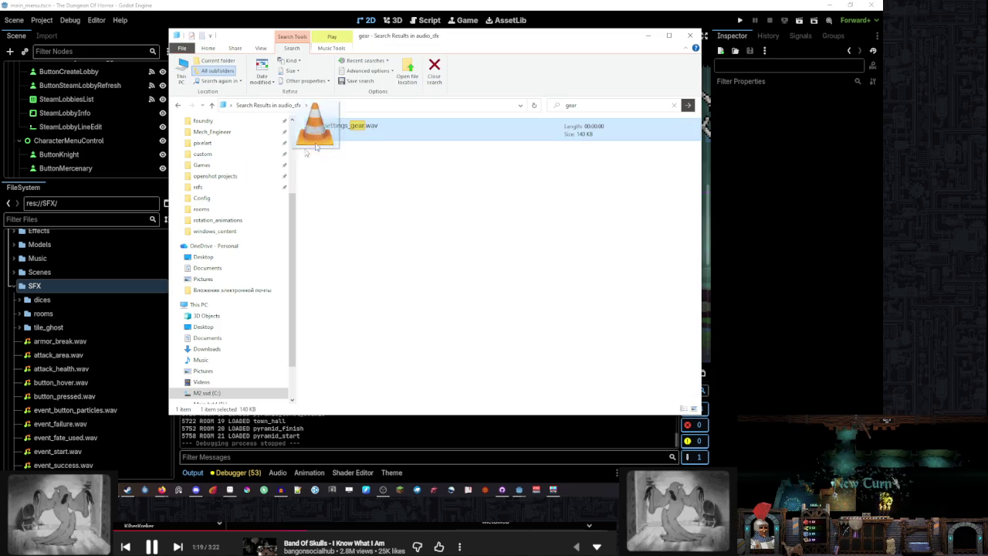
click(692, 35)
scroll(84, 301, down, 6)
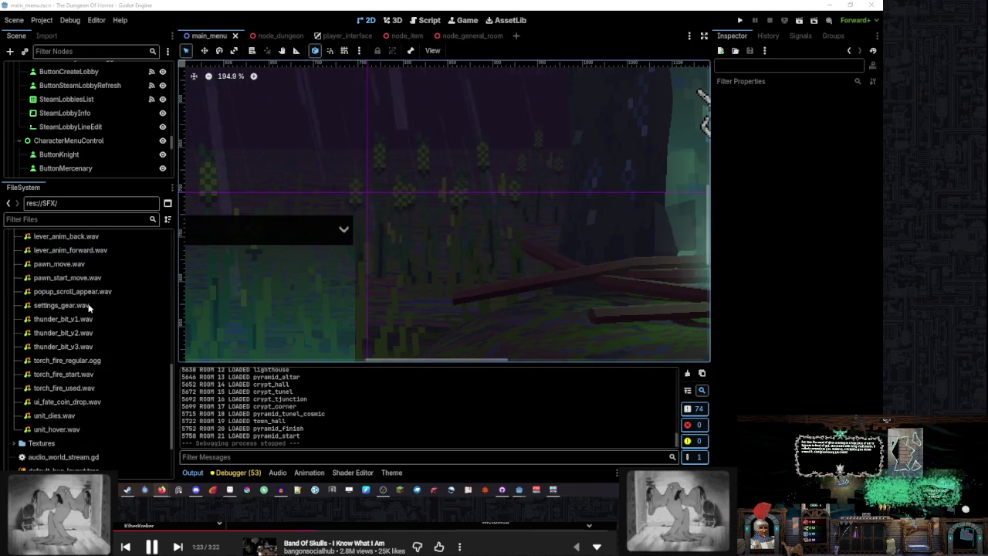
Copy the project path of settings_gear.wav
click(88, 307)
scroll(85, 347, up, 3)
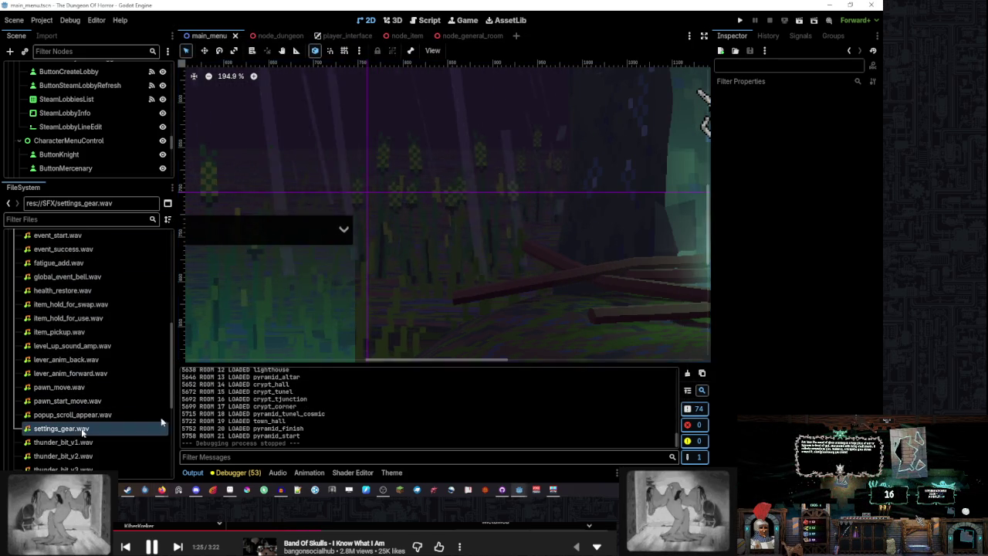
right_click(81, 429)
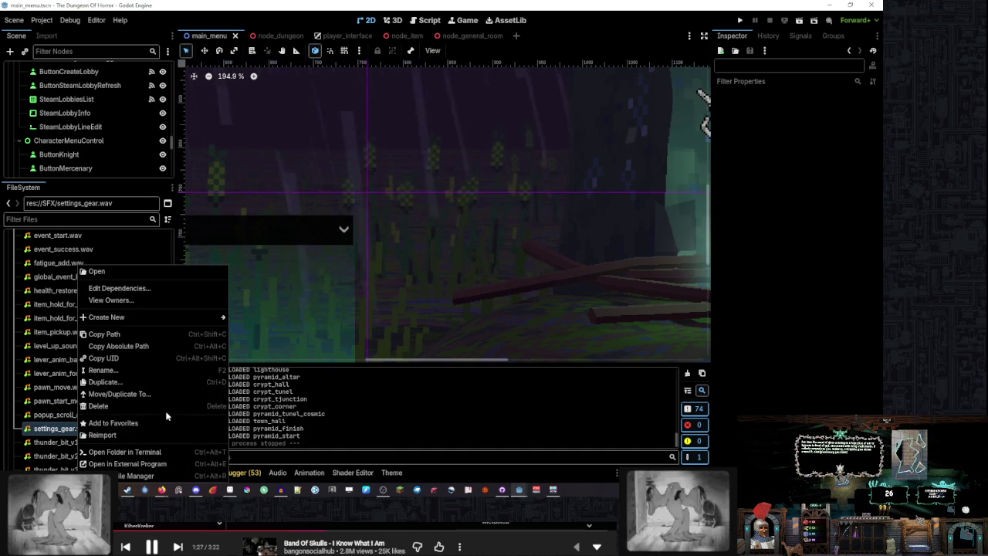
click(135, 340)
Paste the settings_gear.wav path over both armor_break.wav paths in main_menu.gd (lines 570 and 584)
click(426, 20)
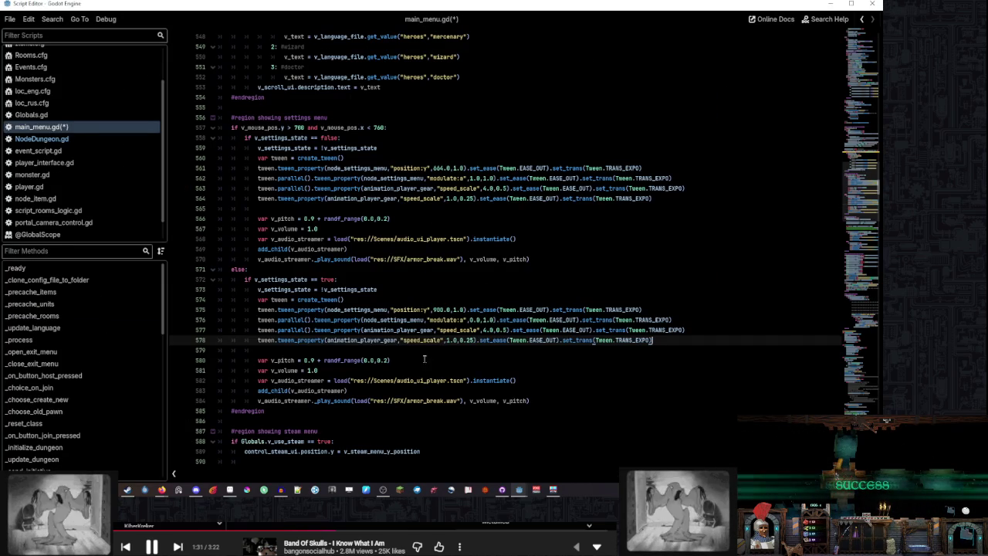
click(463, 239)
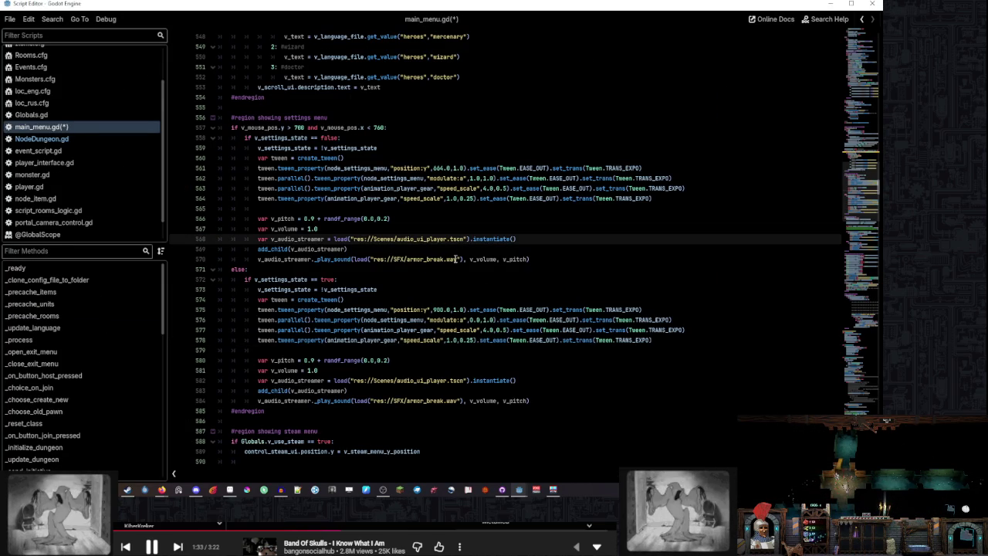
drag(458, 258, 383, 259)
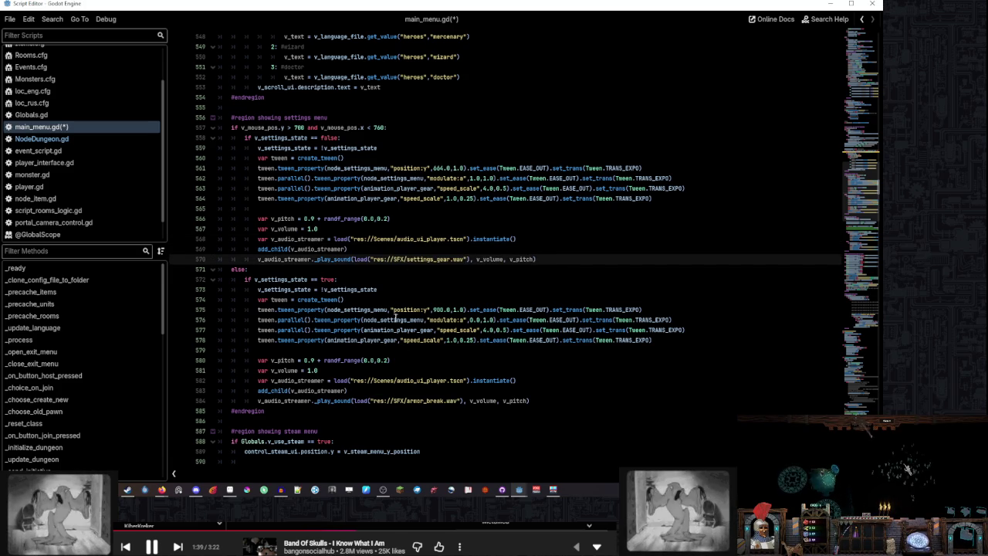
click(457, 400)
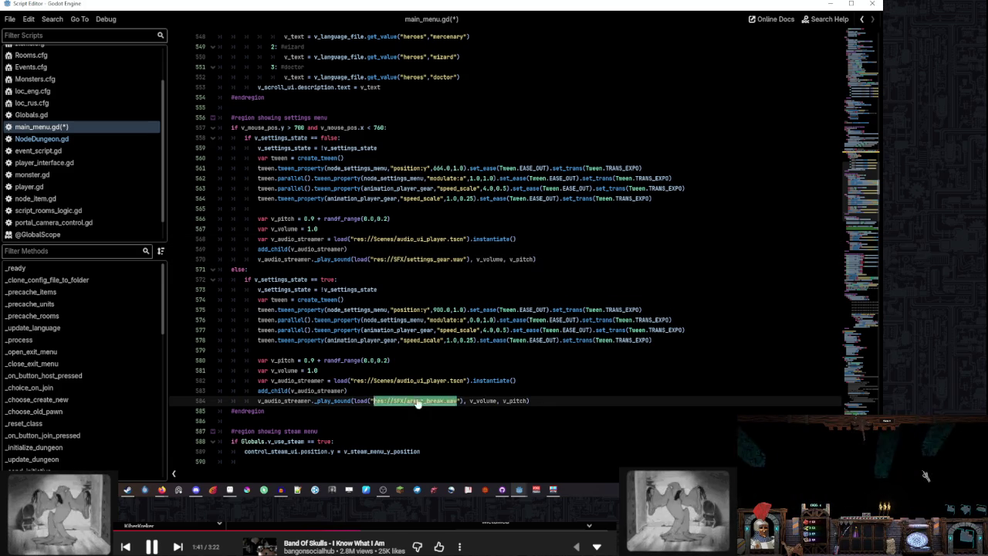
Set both settings-menu sounds to volume 0.5 and base pitch 0.8
click(518, 379)
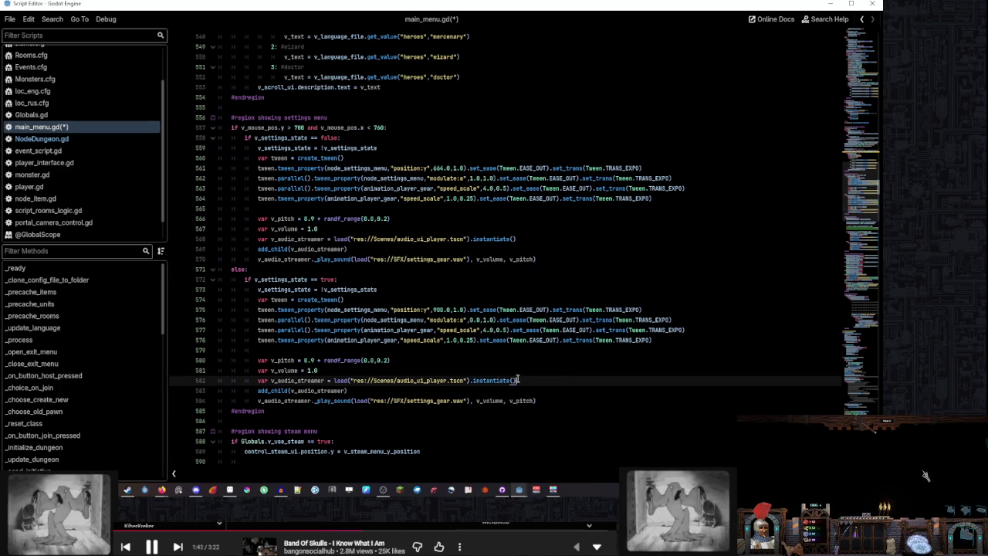
click(308, 370)
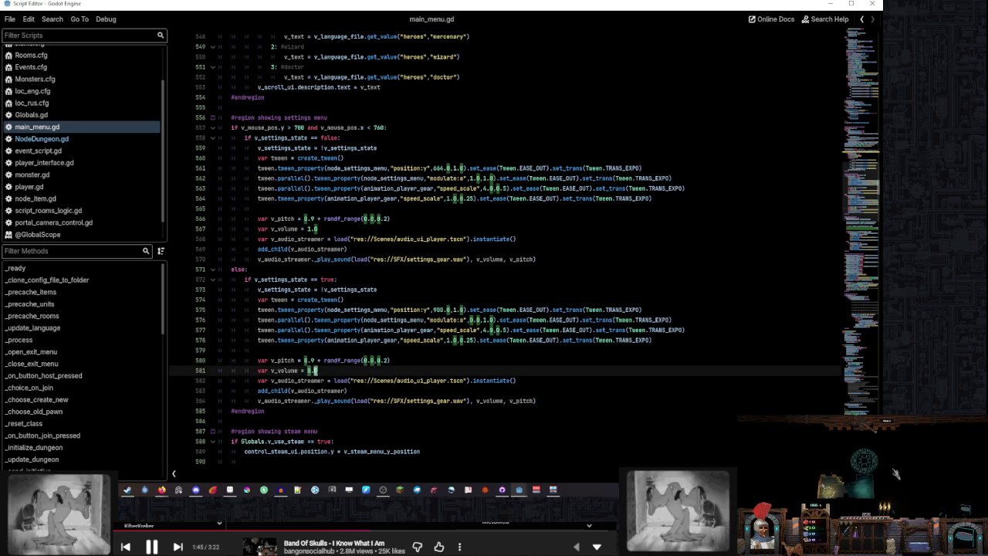
click(310, 228)
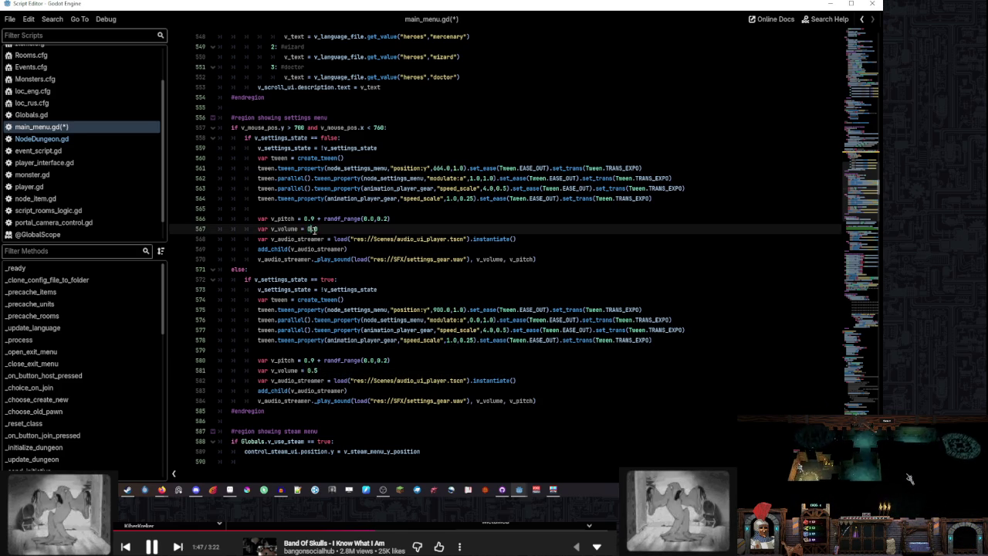
click(407, 219)
text(8)
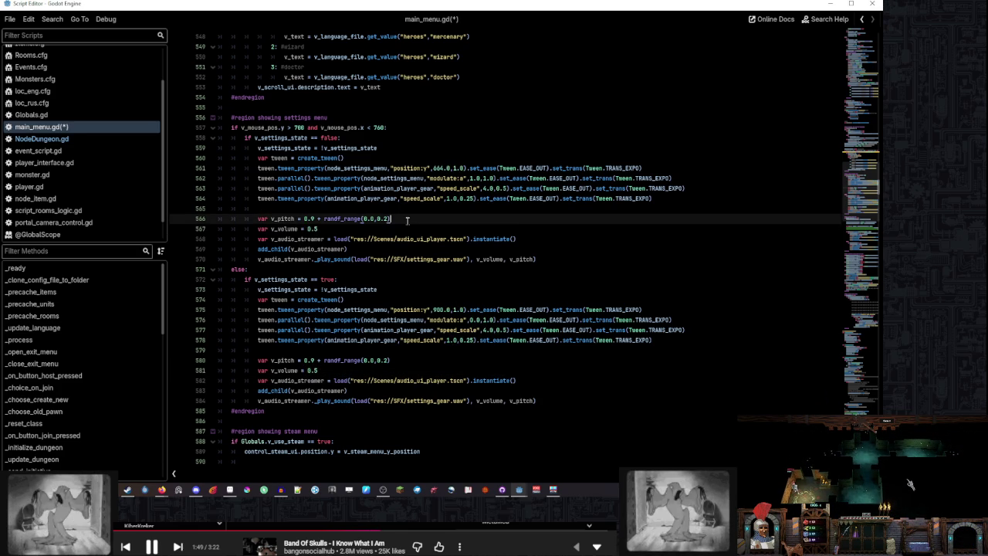
double_click(312, 360)
text(8)
click(418, 219)
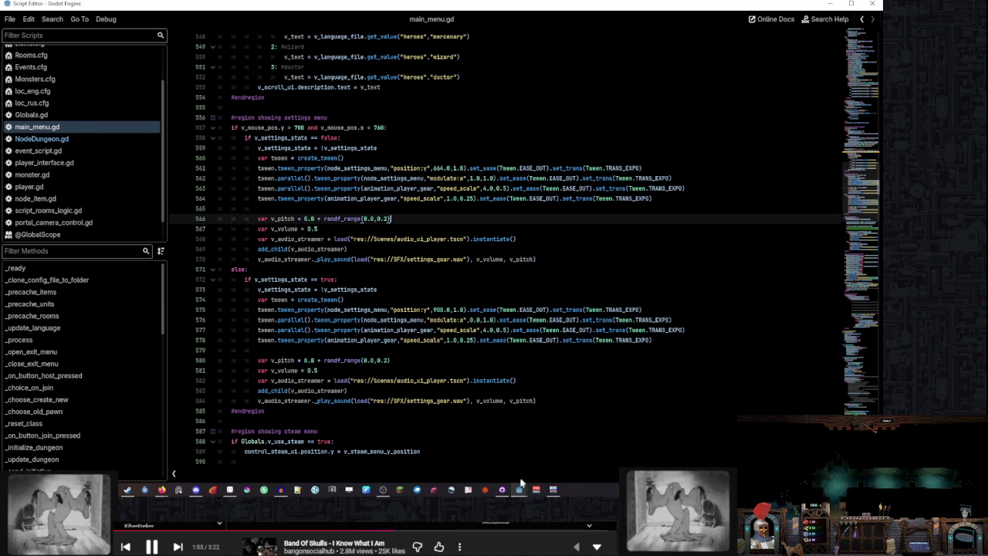
mouse_move(520, 485)
click(408, 448)
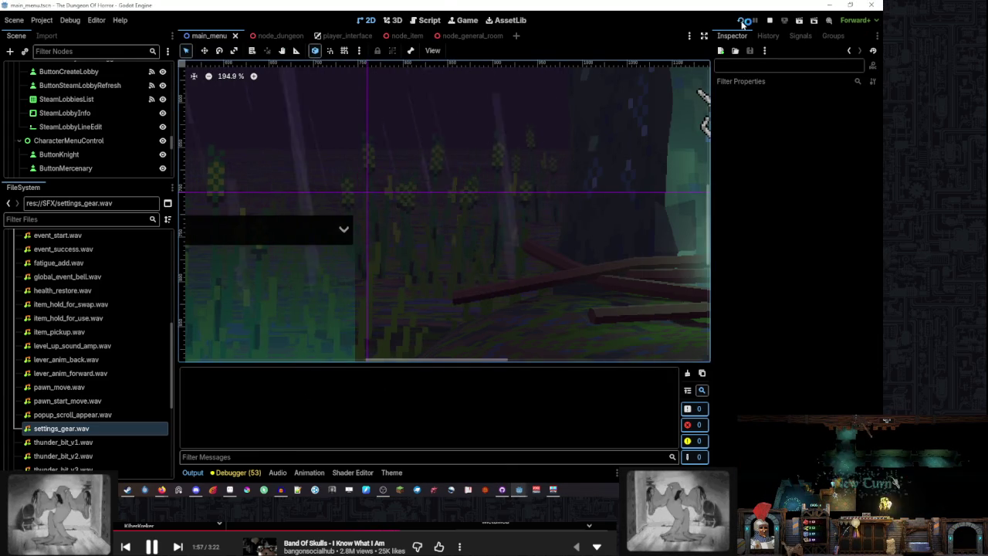
Run the game and push SFX Volume to maximum, then back to about three-quarters
click(742, 21)
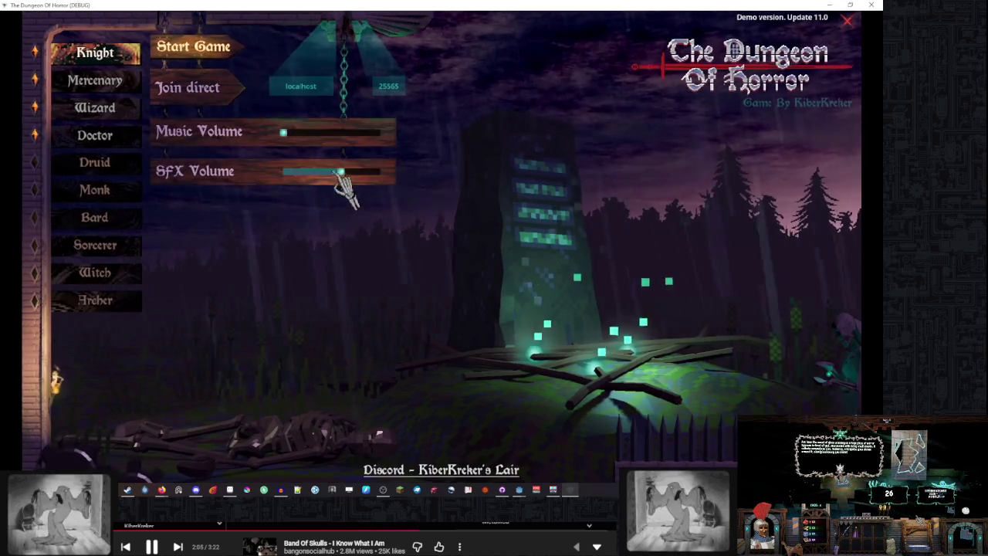
drag(364, 175, 383, 171)
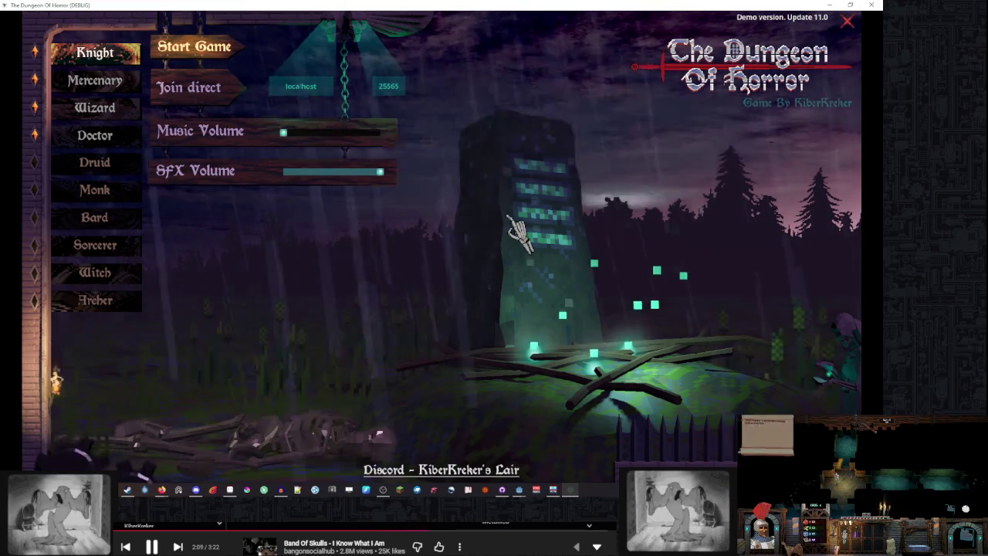
drag(380, 173, 353, 170)
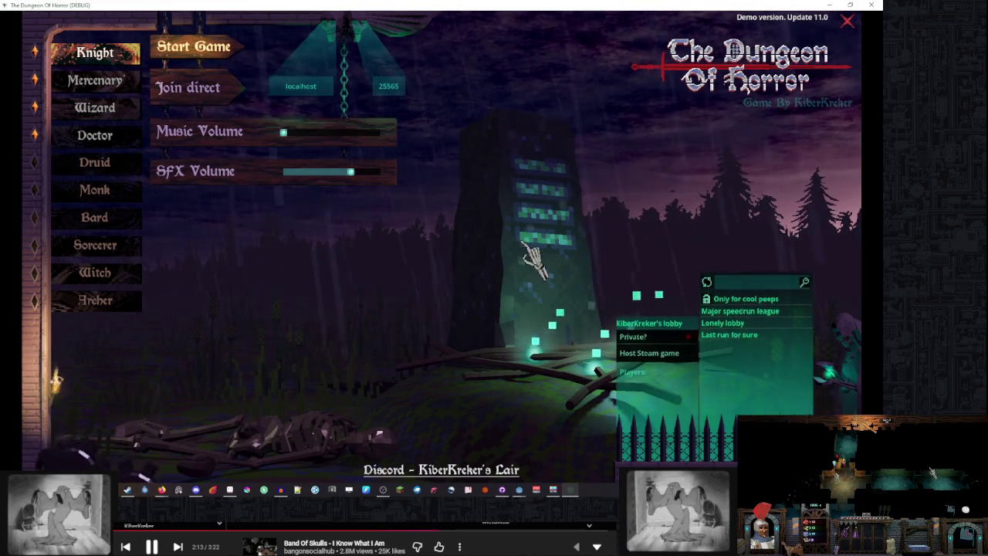
Change both settings-menu sound volumes in main_menu.gd to 1.0 and rerun the game with F5
mouse_move(519, 489)
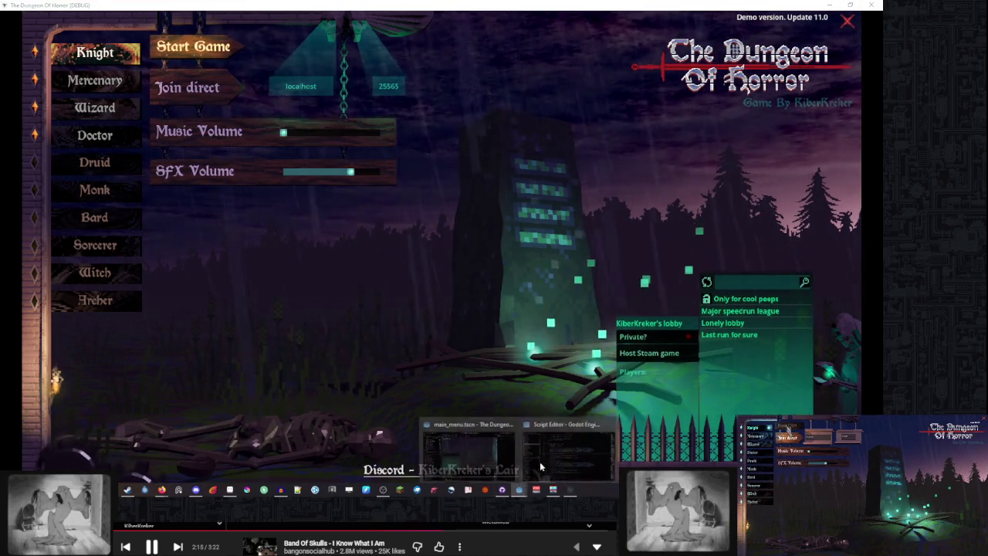
click(540, 466)
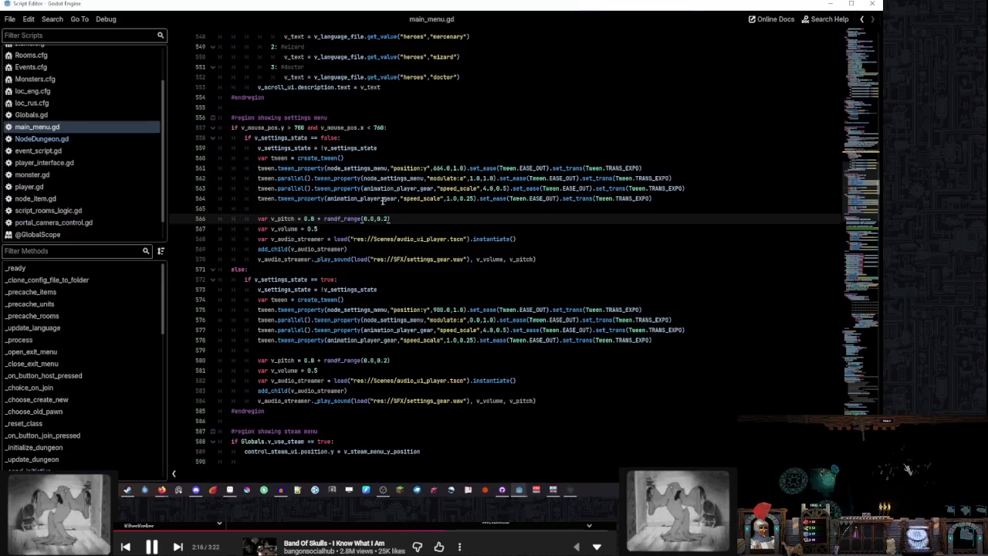
click(317, 228)
key(Left)
key(Left)
key(BackSpace)
text(1)
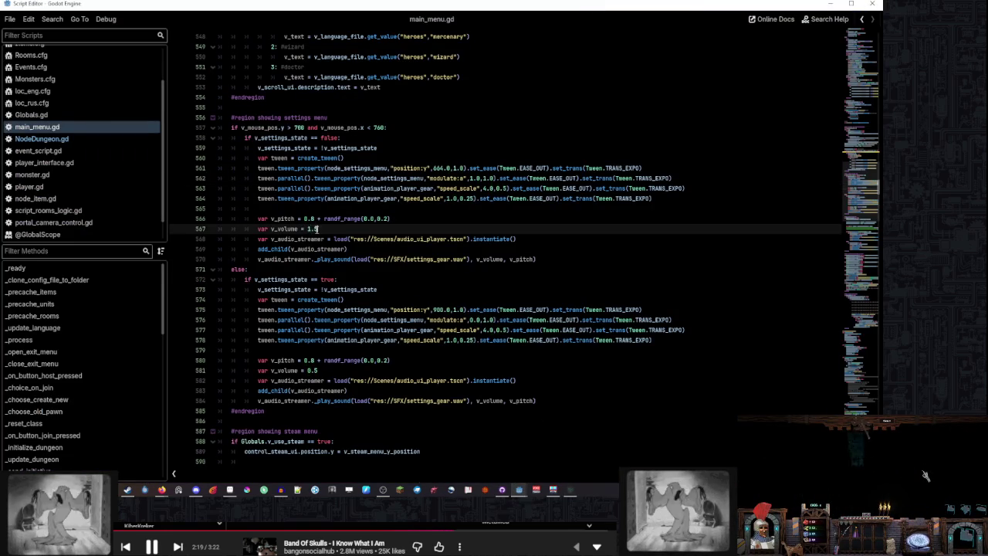
double_click(308, 370)
text(1)
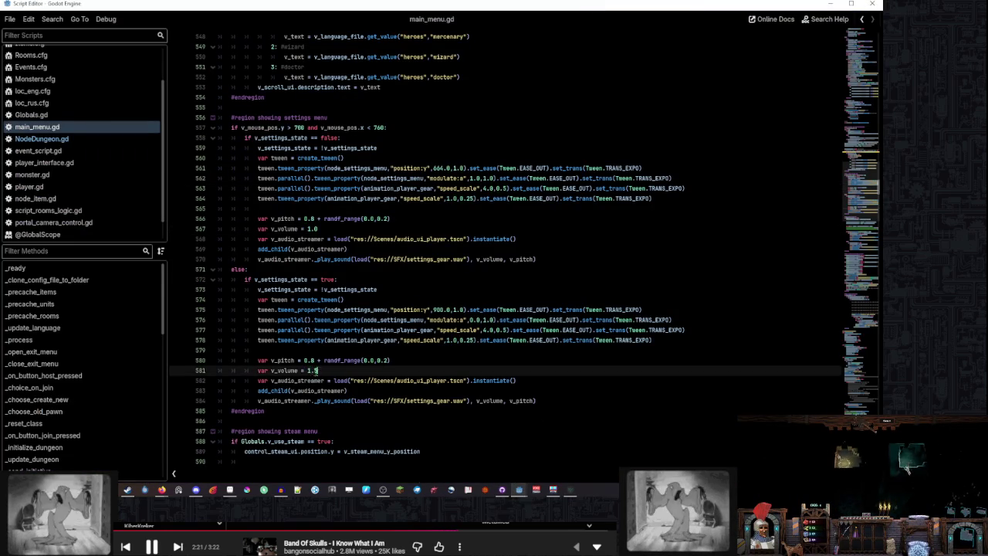
text(0)
click(458, 358)
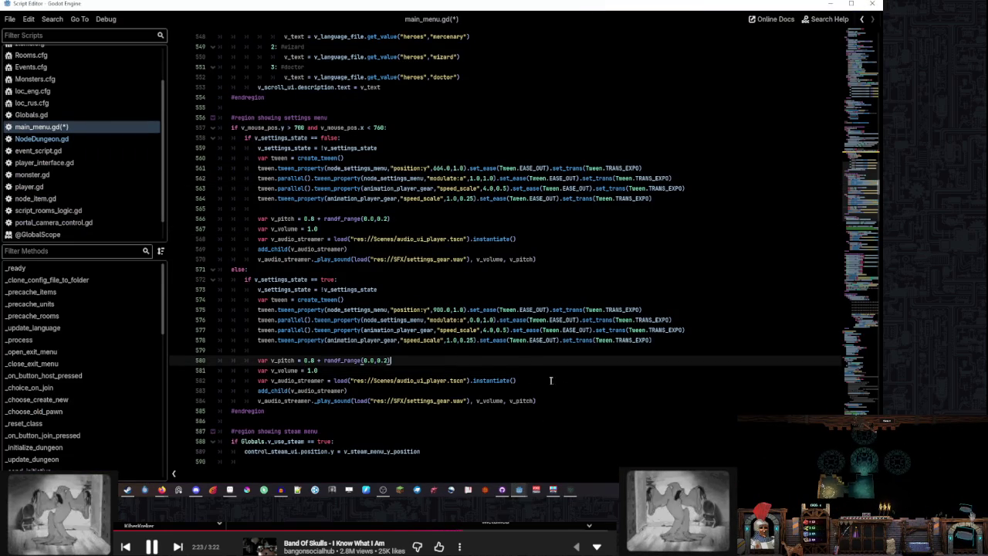
key(F5)
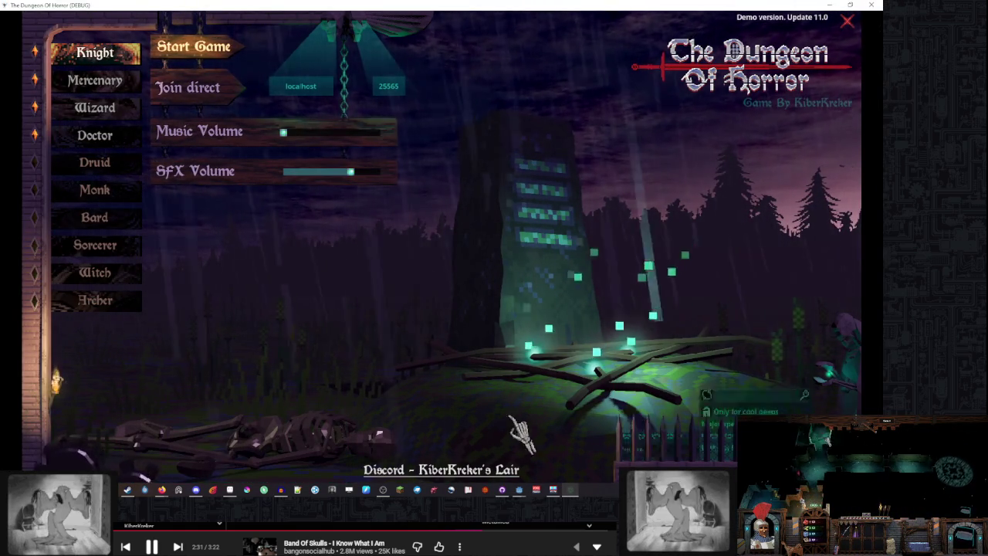
Raise v_volume on lines 567 and 581 of main_menu.gd to 1.2
mouse_move(519, 489)
click(558, 454)
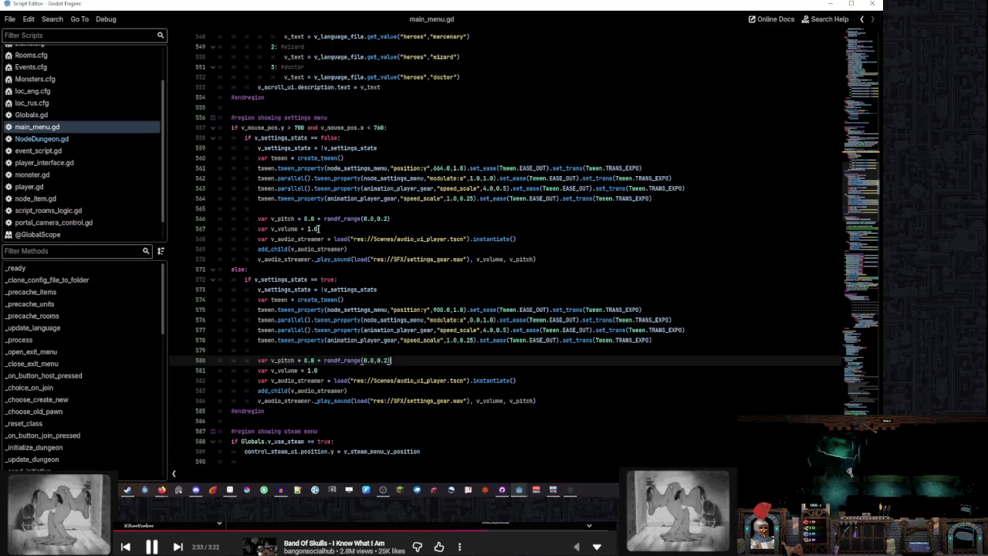
click(317, 229)
click(318, 370)
key(BackSpace)
text(2)
click(317, 228)
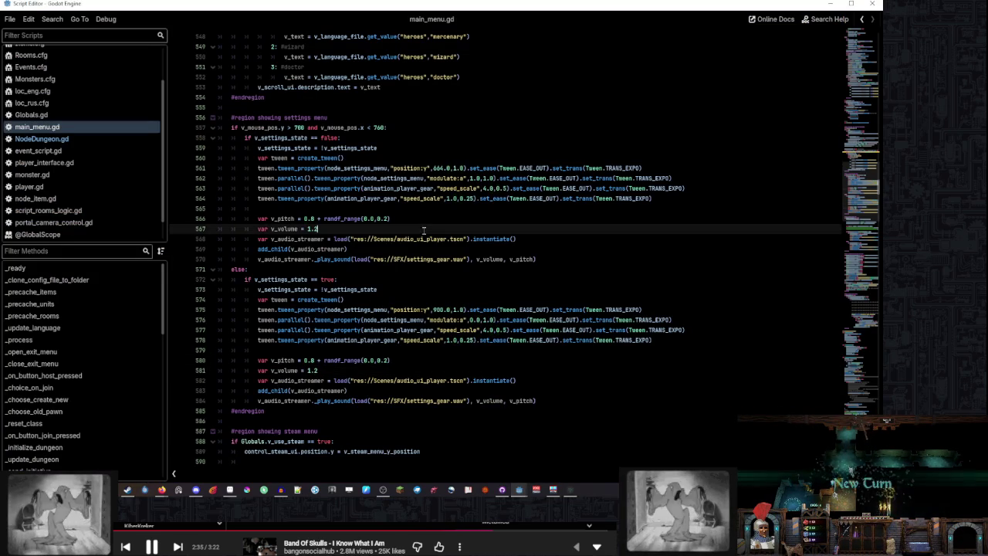
In the running game, open the settings panel and try the resolution and language dropdowns
click(564, 496)
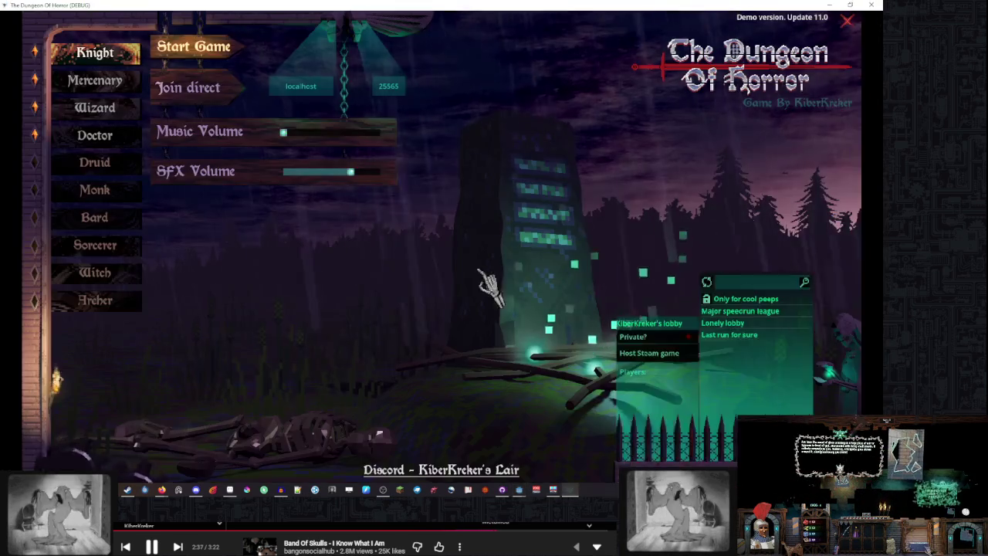
click(158, 441)
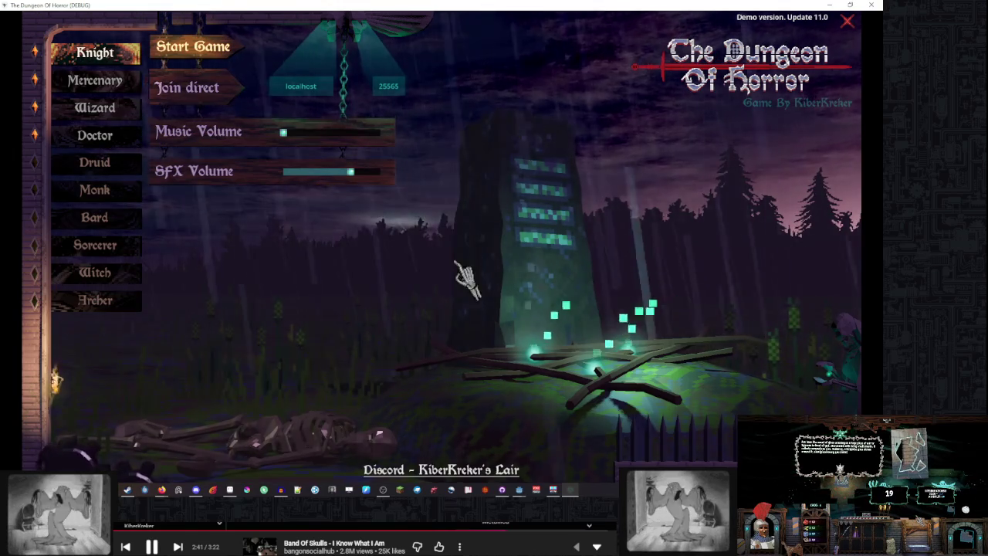
mouse_move(196, 453)
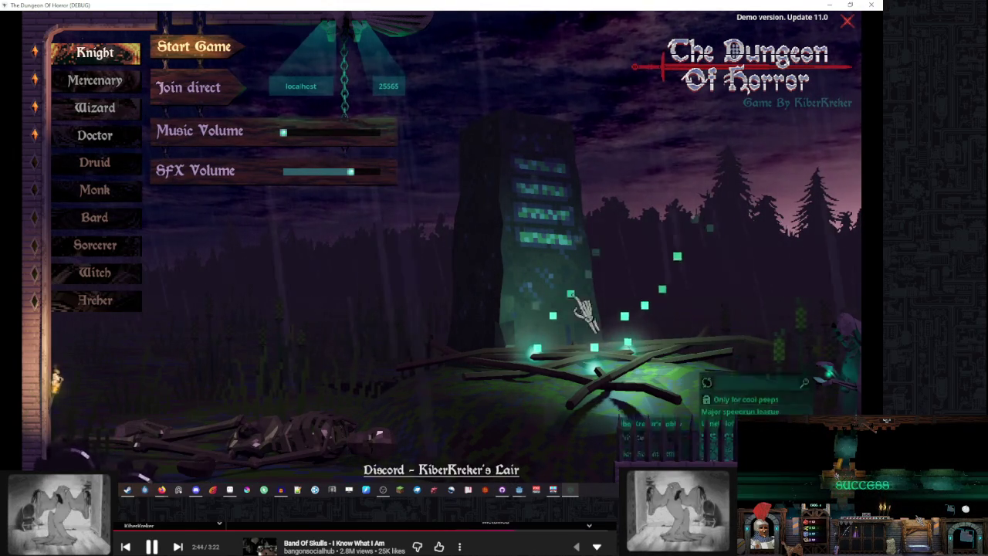
mouse_move(775, 402)
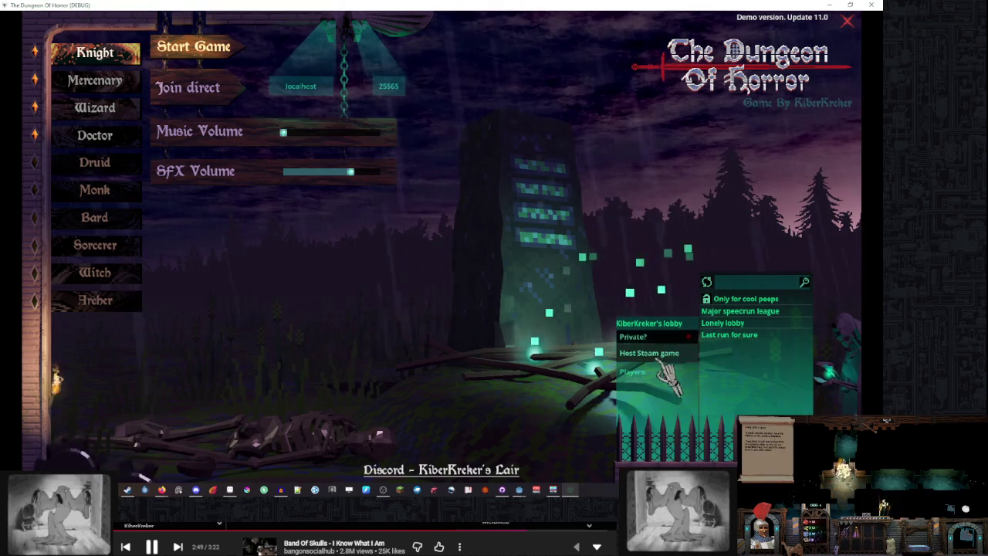
click(222, 339)
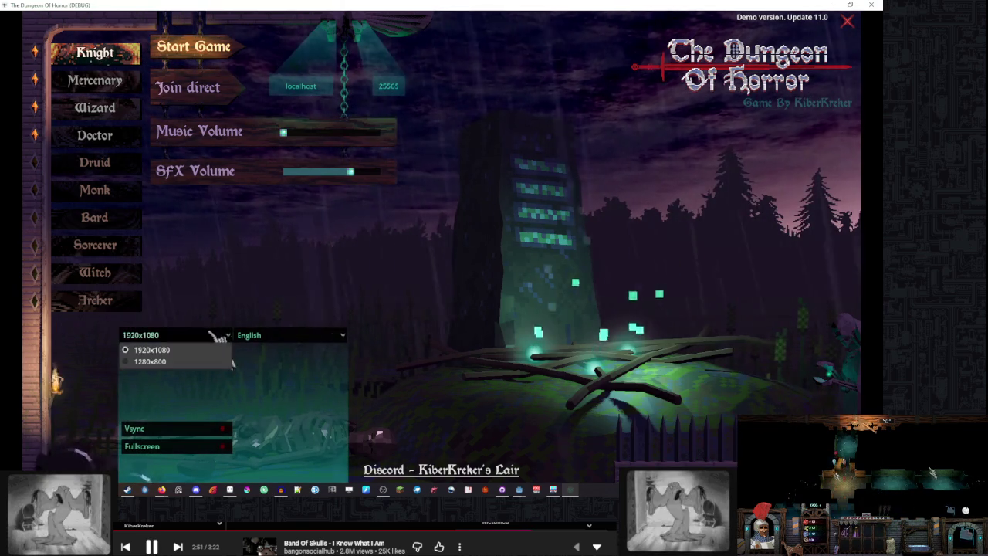
click(222, 341)
click(301, 336)
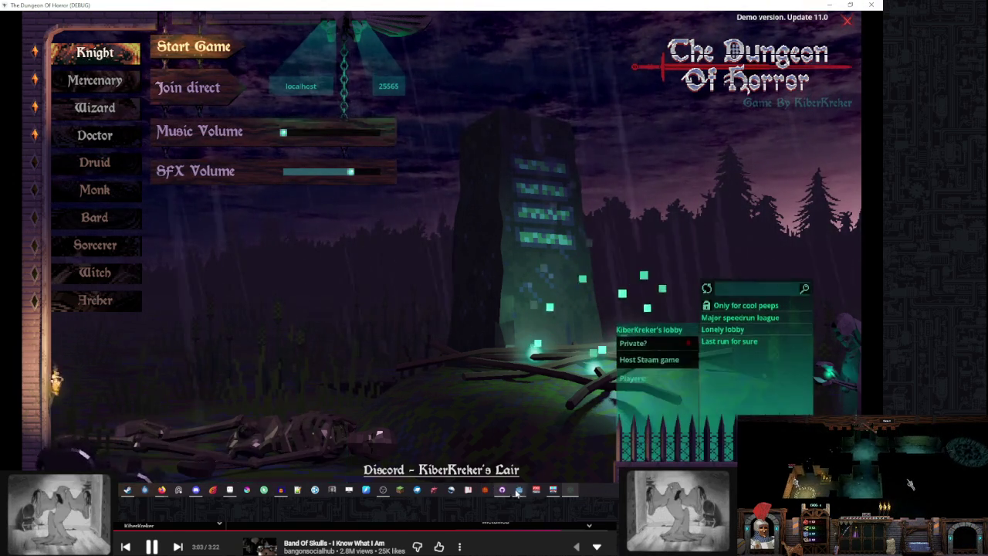
Change v_volume on lines 567 and 581 from 1.2 back to 1.0, then relaunch the game
mouse_move(519, 489)
click(567, 451)
double_click(315, 228)
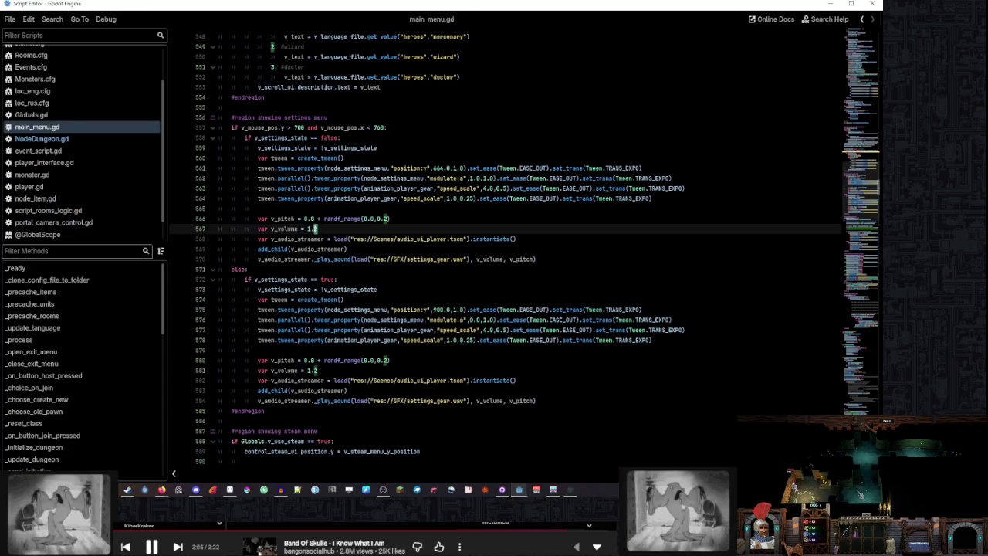
double_click(314, 370)
text(0)
click(433, 360)
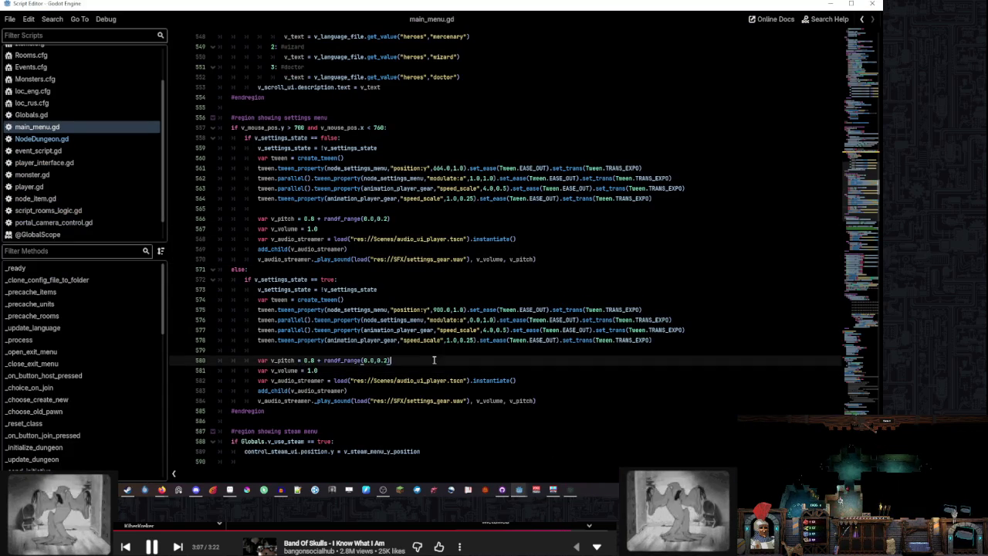
key(alt+Tab)
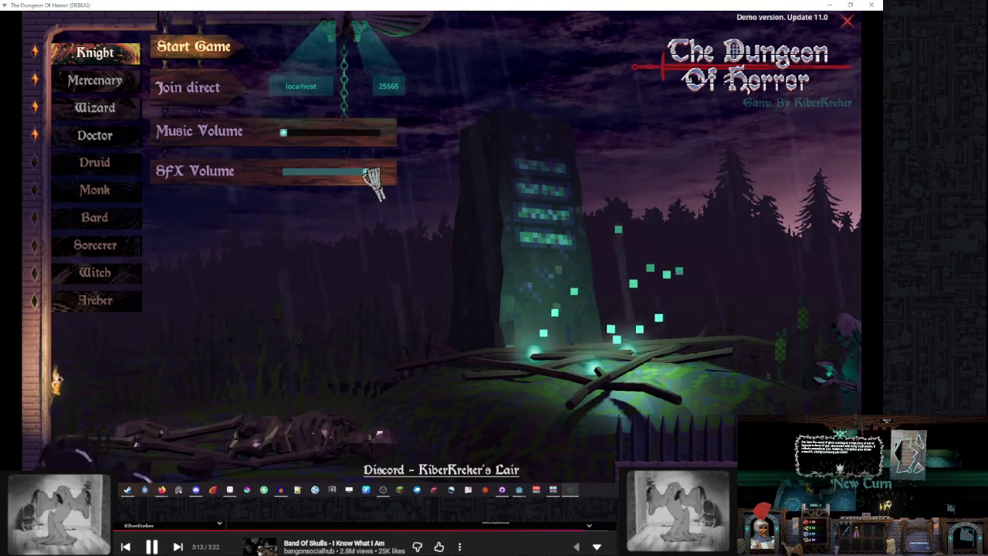
Set the SFX Volume slider to several lower and higher positions, then return to Godot's script editor
click(355, 174)
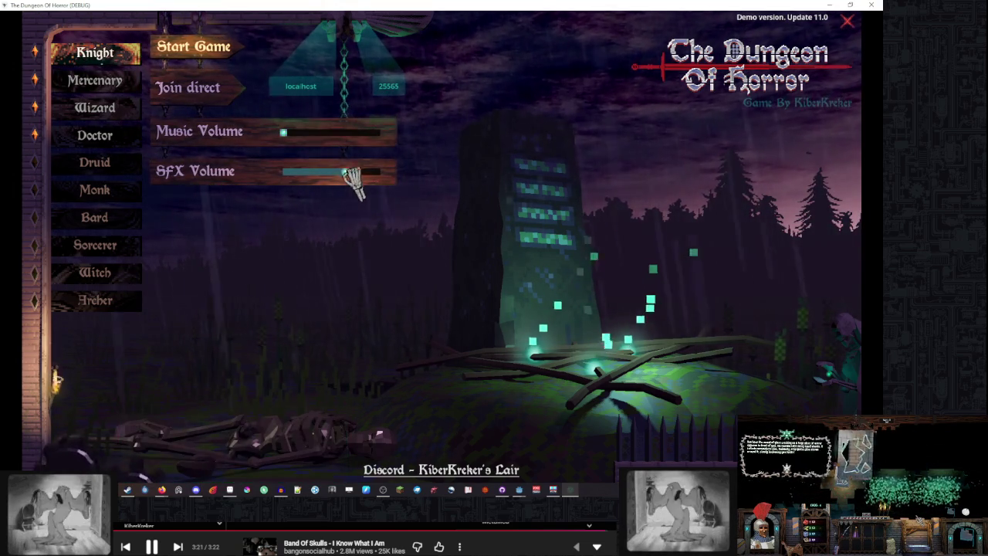
drag(345, 172, 356, 172)
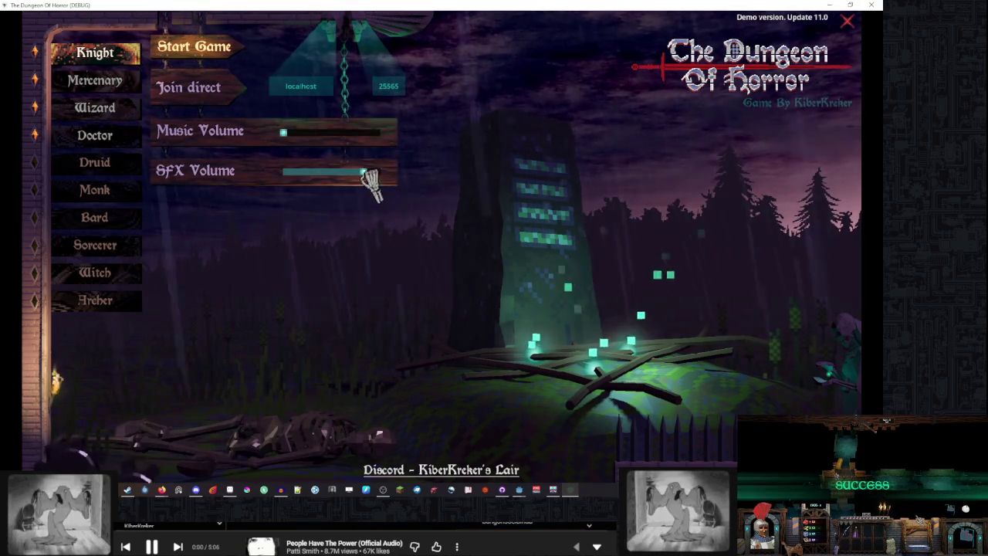
click(372, 172)
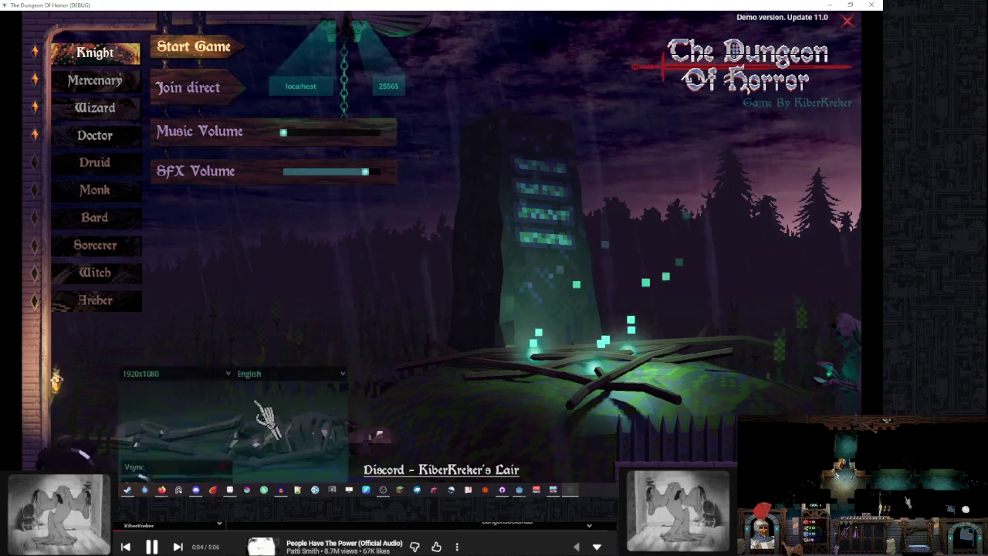
click(358, 171)
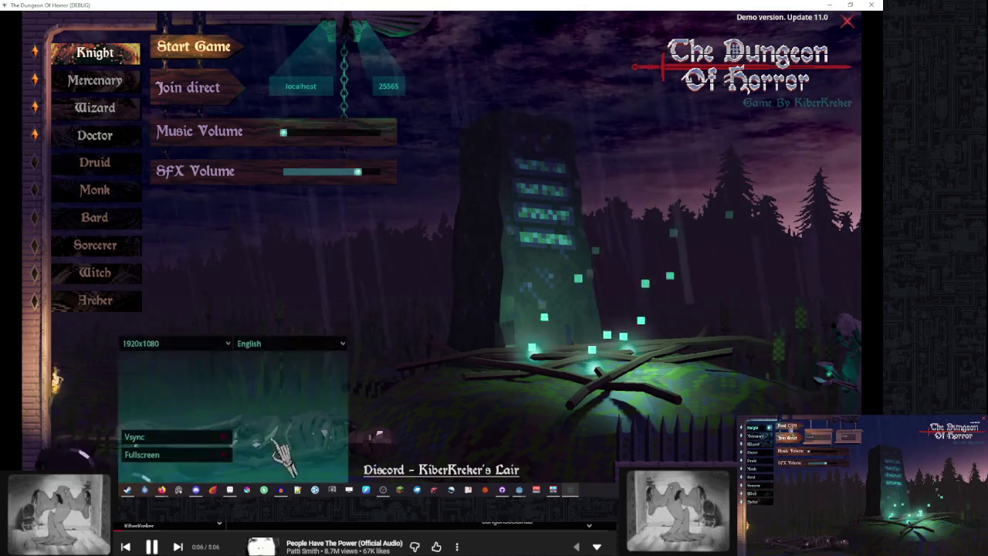
click(352, 171)
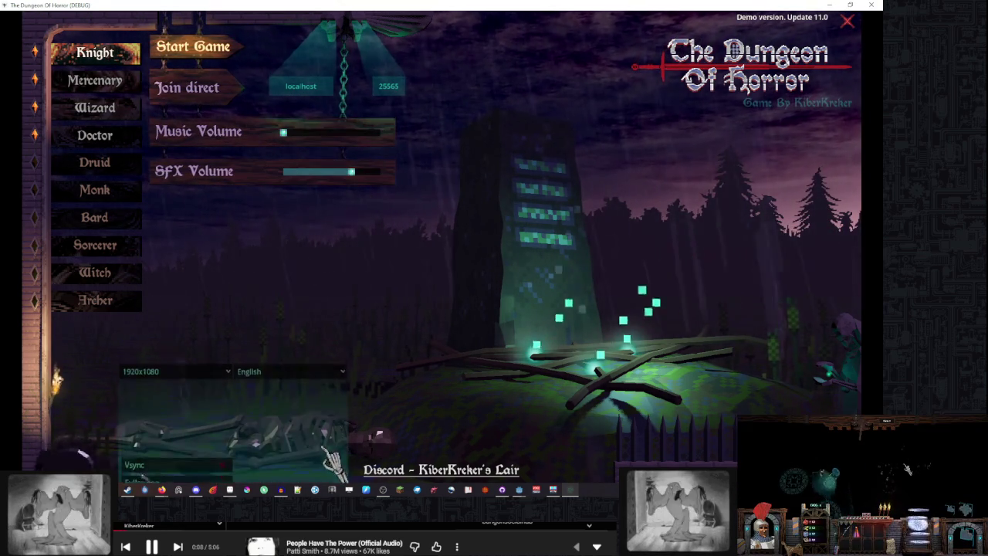
mouse_move(519, 489)
click(580, 448)
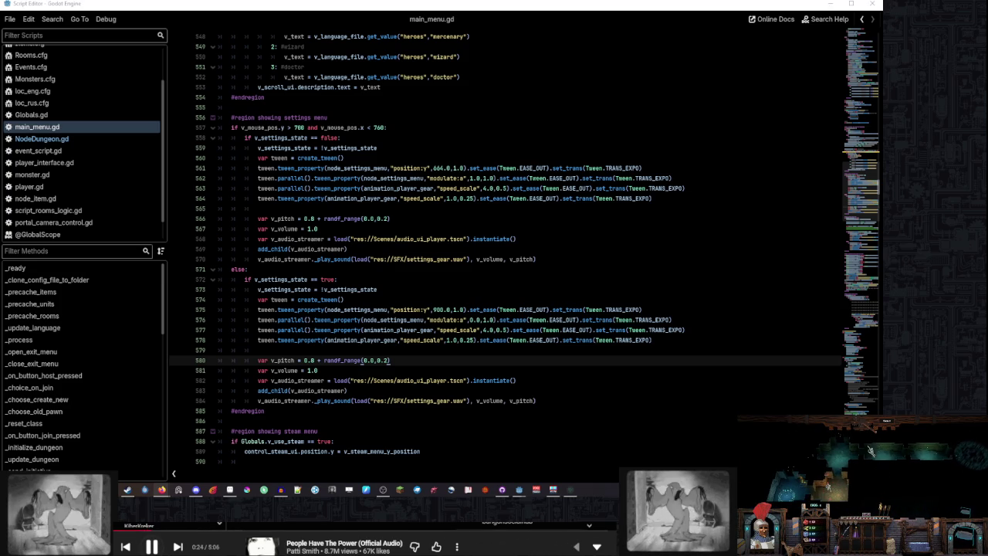
Inspect the settings-gear play_sound call on line 570, then bring the running game forward
click(563, 261)
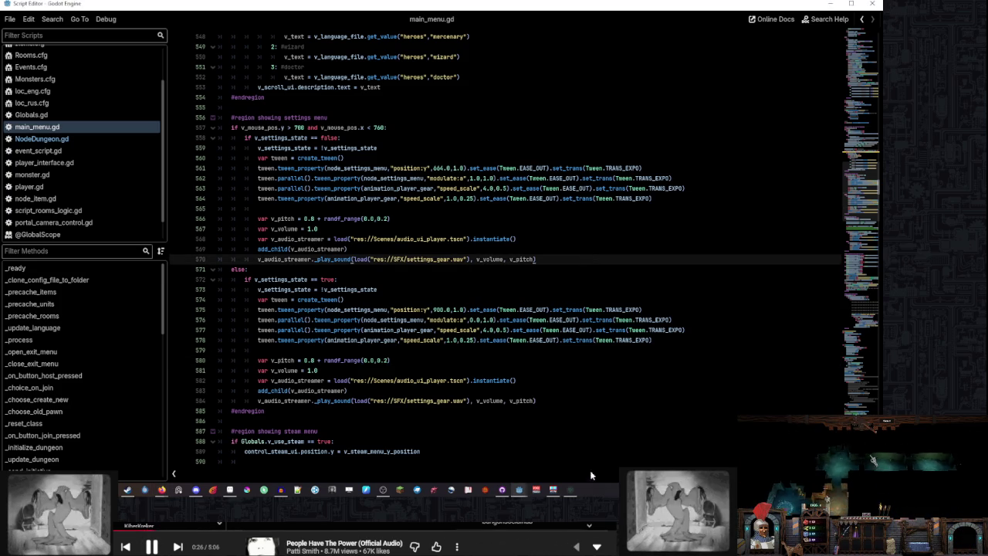
click(572, 492)
click(154, 437)
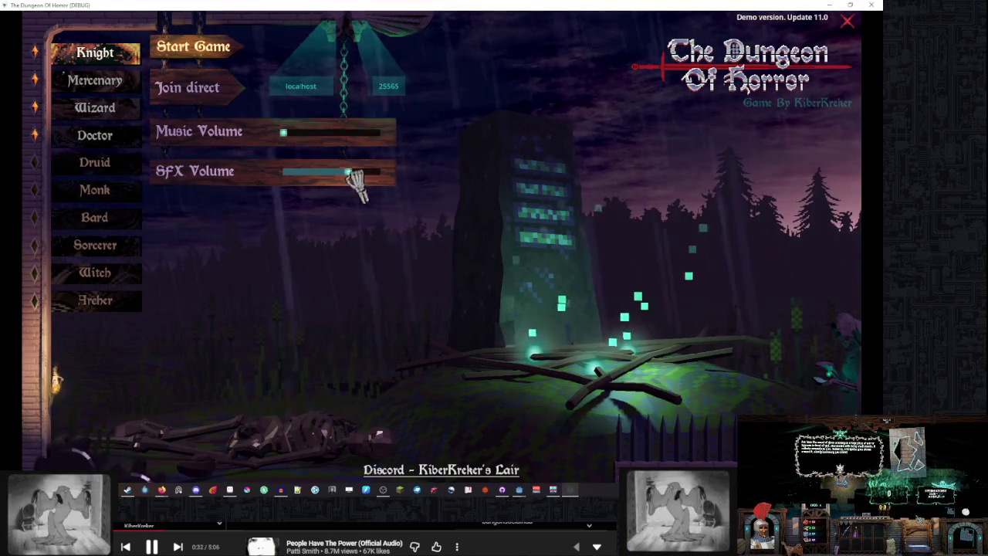
Sweep the game's SFX Volume low and high, open the campfire lobby list, then return to main_menu.gd
mouse_move(351, 172)
mouse_down()
mouse_move(299, 173)
mouse_move(365, 174)
mouse_move(345, 175)
mouse_up()
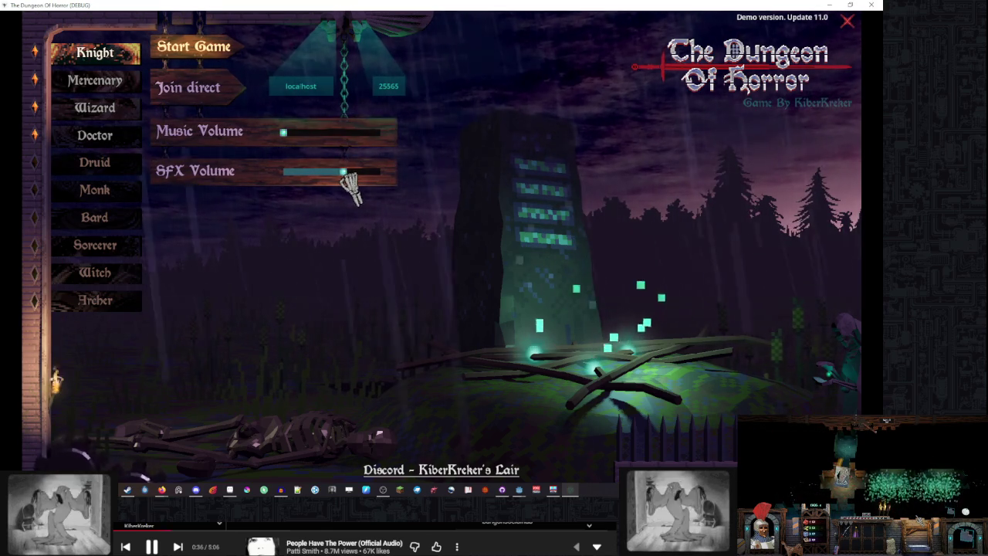
drag(343, 172, 361, 172)
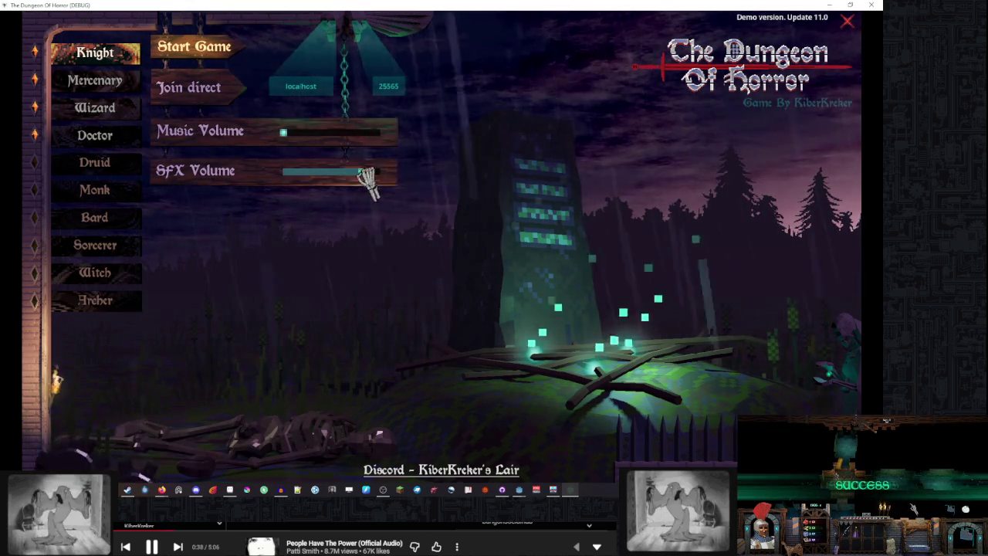
click(475, 342)
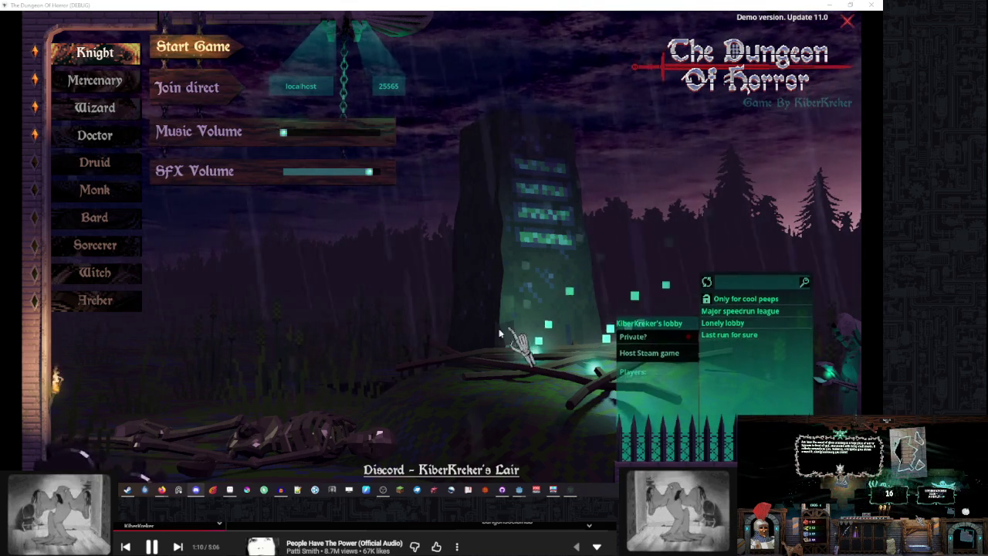
mouse_move(368, 171)
mouse_down()
mouse_move(304, 176)
mouse_move(375, 171)
mouse_up()
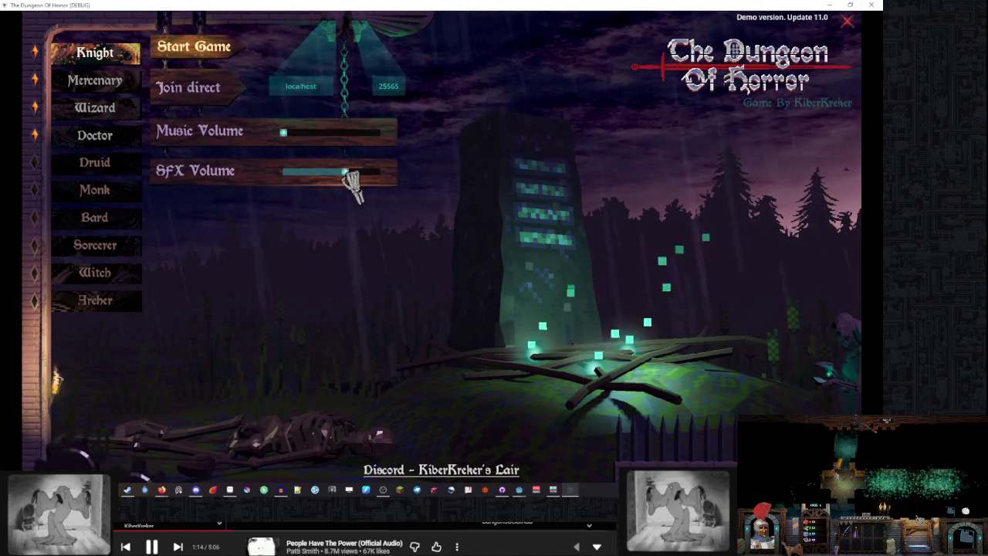
key(alt+Tab)
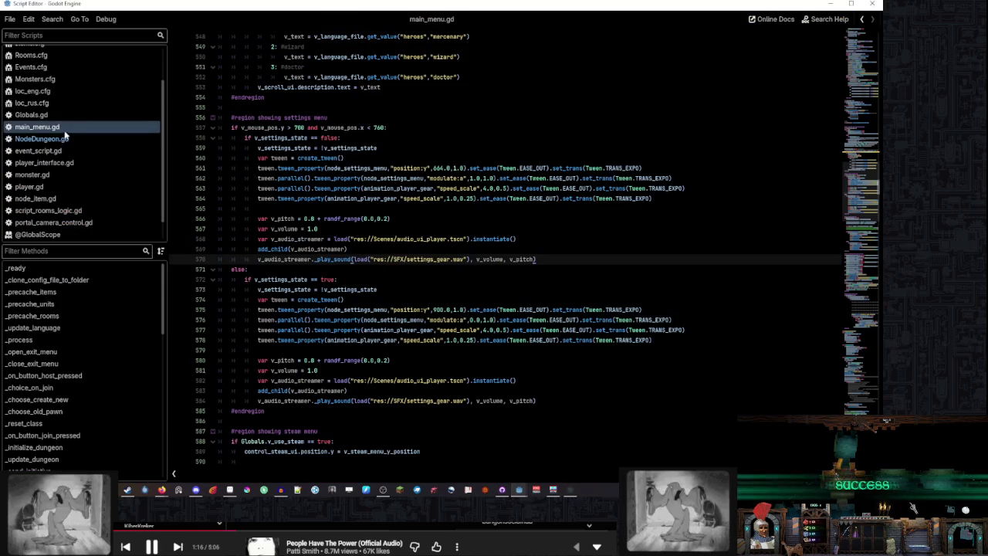
Search main_menu.gd for 'sound' and step through the matches
click(464, 158)
key(ctrl+f)
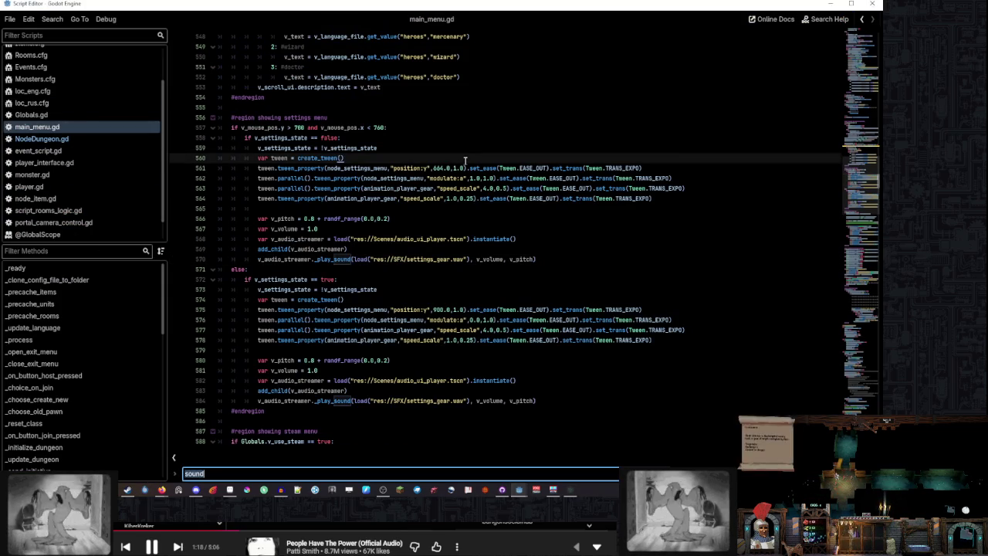
text(sound)
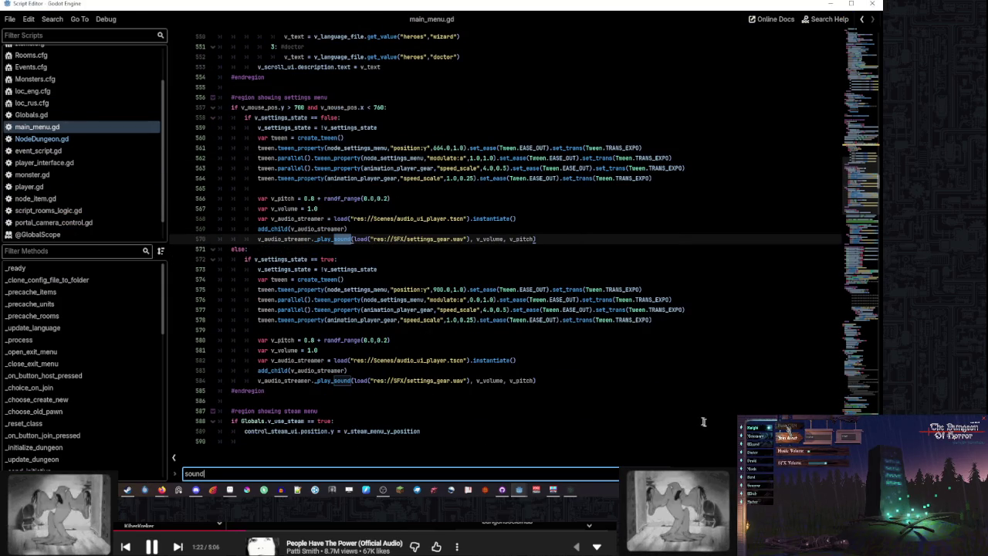
key(Return)
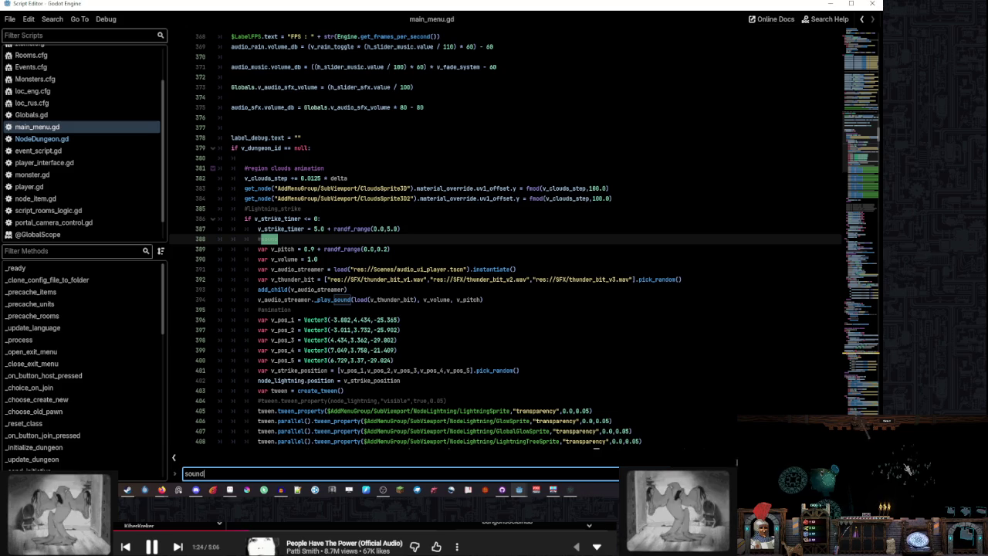
scroll(412, 234, down, 3)
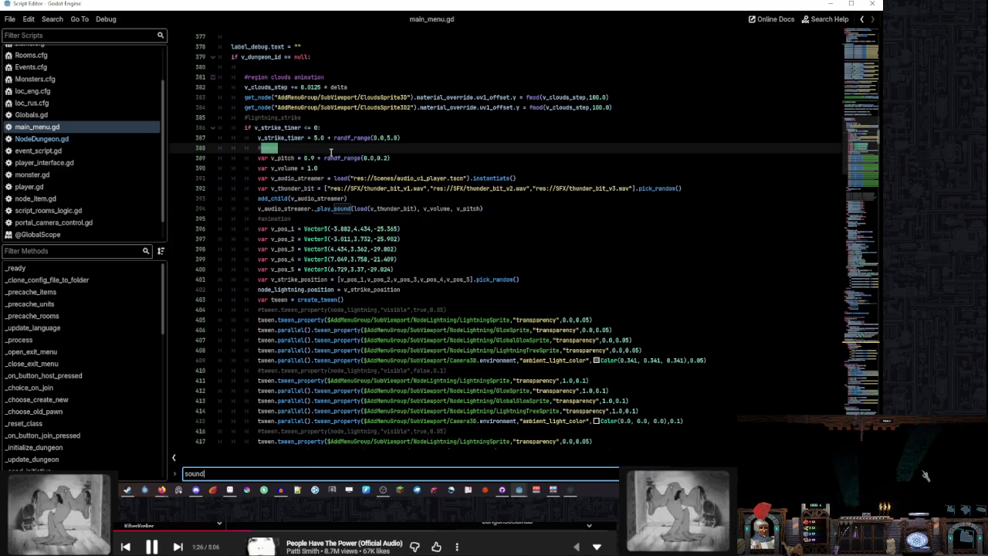
scroll(362, 212, up, 3)
key(Return)
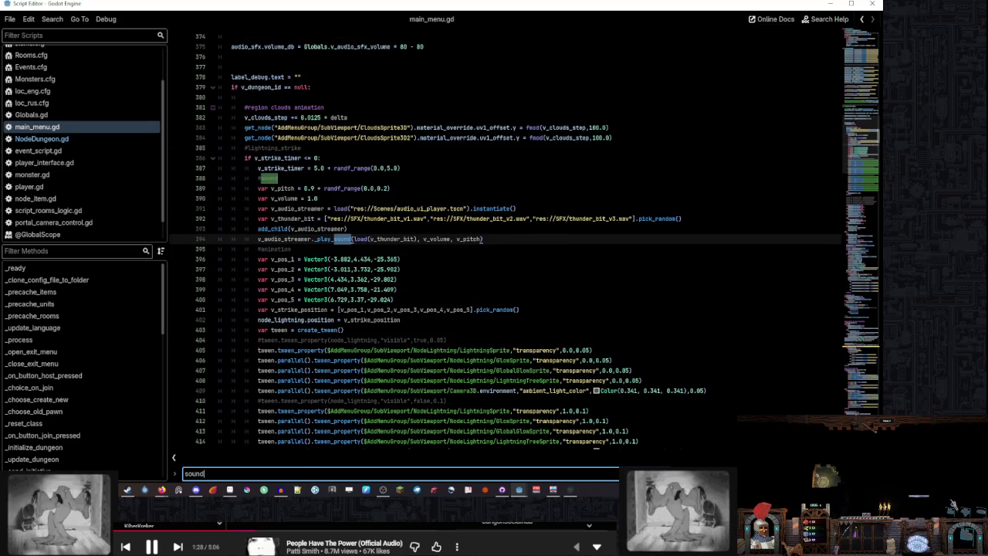
key(Return)
key(Return)
key(Return)
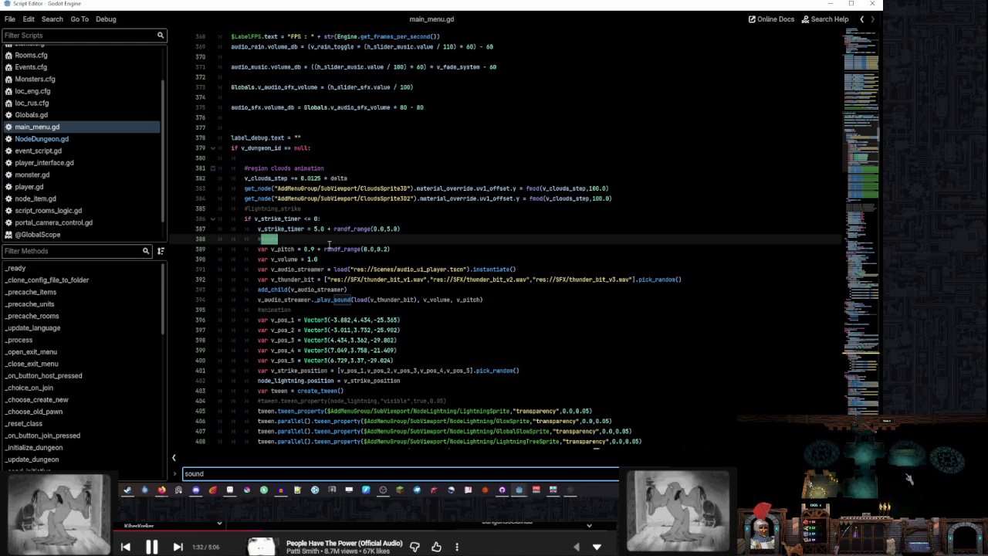
Copy audio_ui_player from line 391 and filter the FileSystem dock by it
double_click(423, 267)
key(ctrl+c)
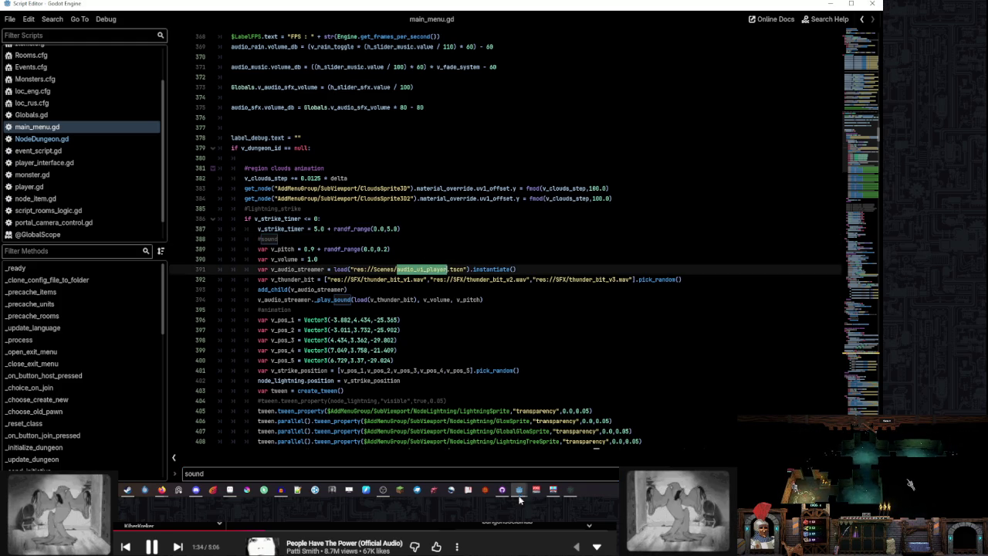
click(519, 491)
click(78, 219)
key(ctrl+v)
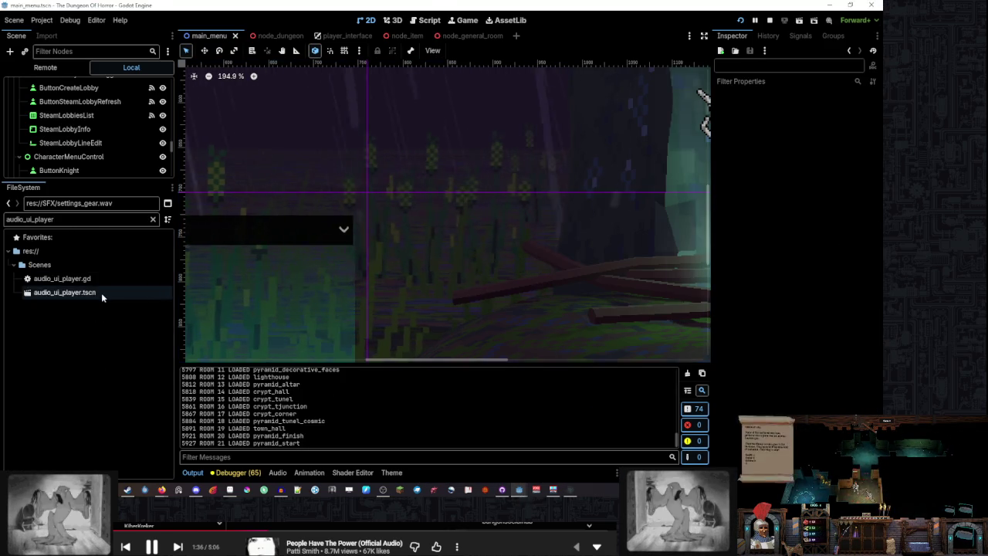
Open the audio_ui_player.gd script from FileSystem and widen the script list
double_click(102, 292)
double_click(104, 278)
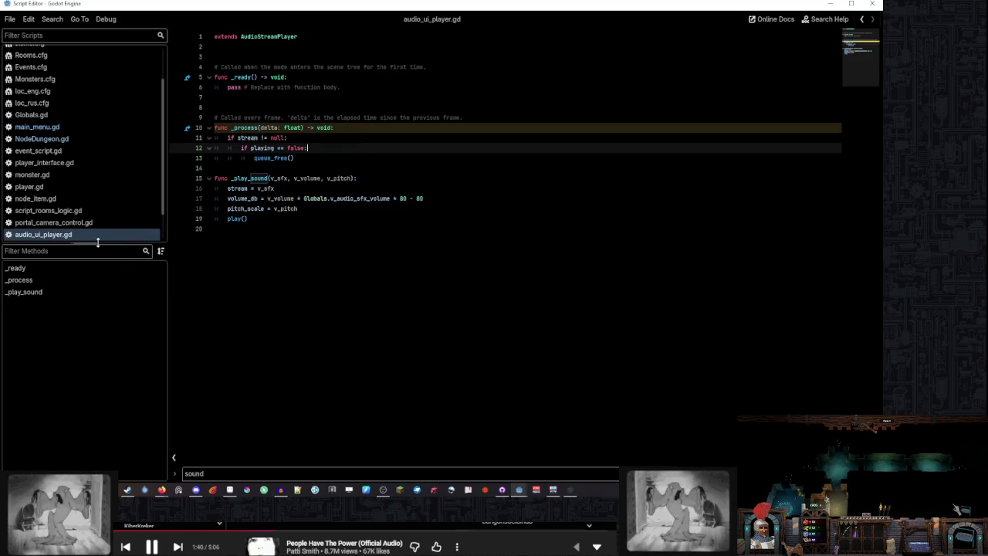
drag(97, 242, 98, 375)
Inspect line 17's volume_db formula, selecting v_volume and Globals.v_audio_sfx_volume
click(278, 198)
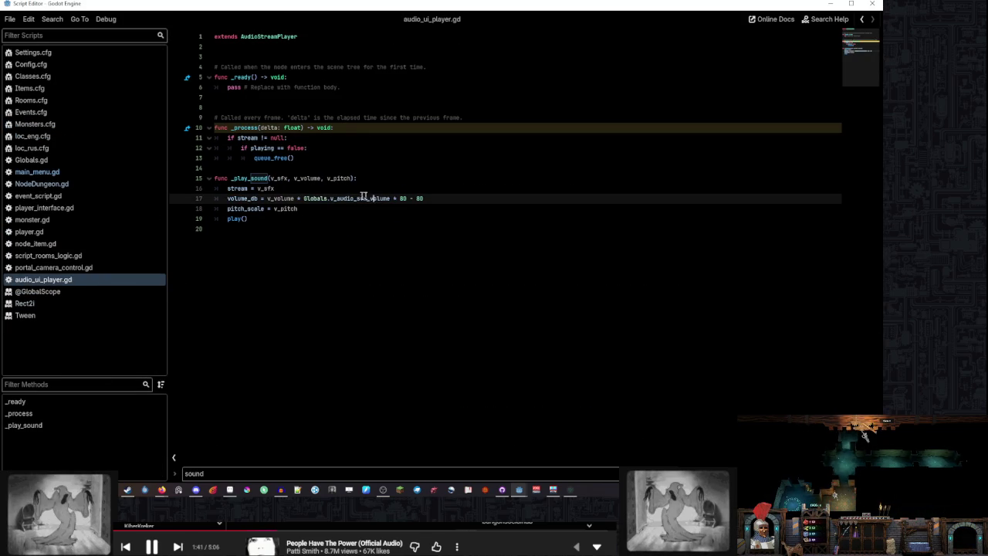
double_click(277, 199)
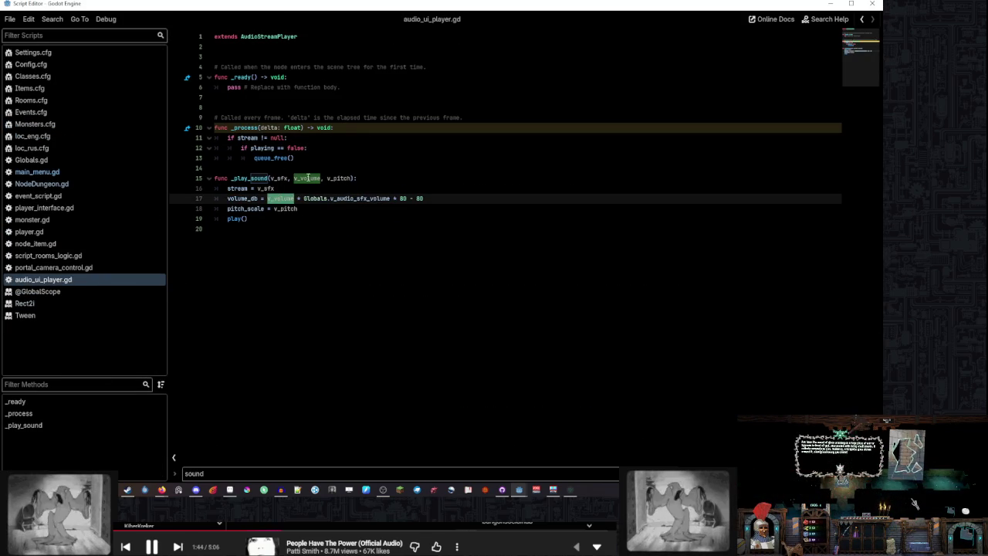
double_click(307, 179)
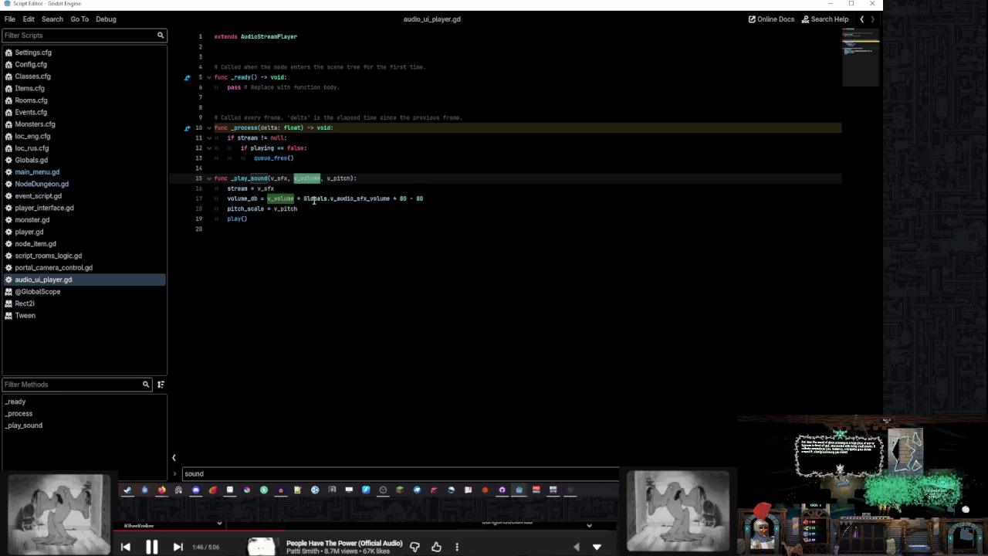
drag(303, 199, 391, 198)
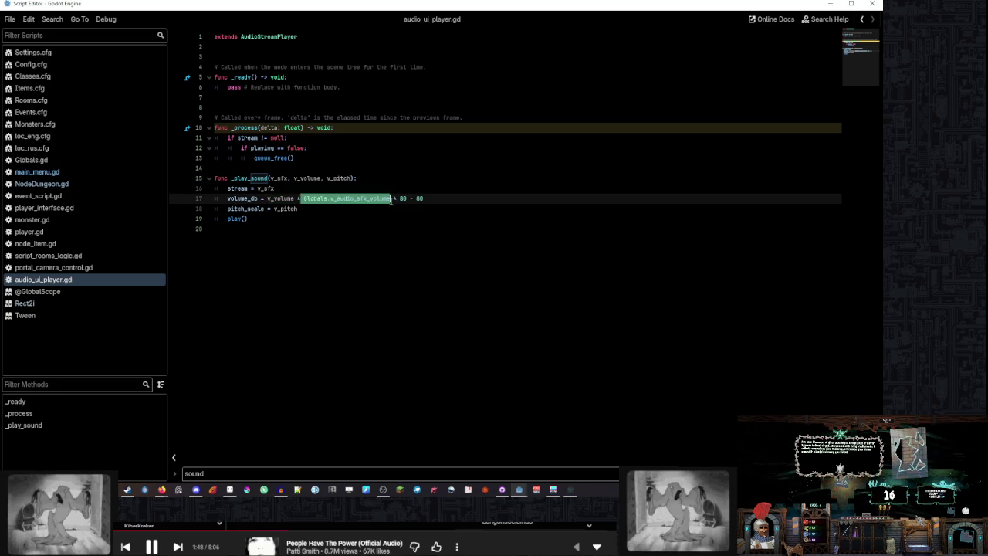
click(393, 198)
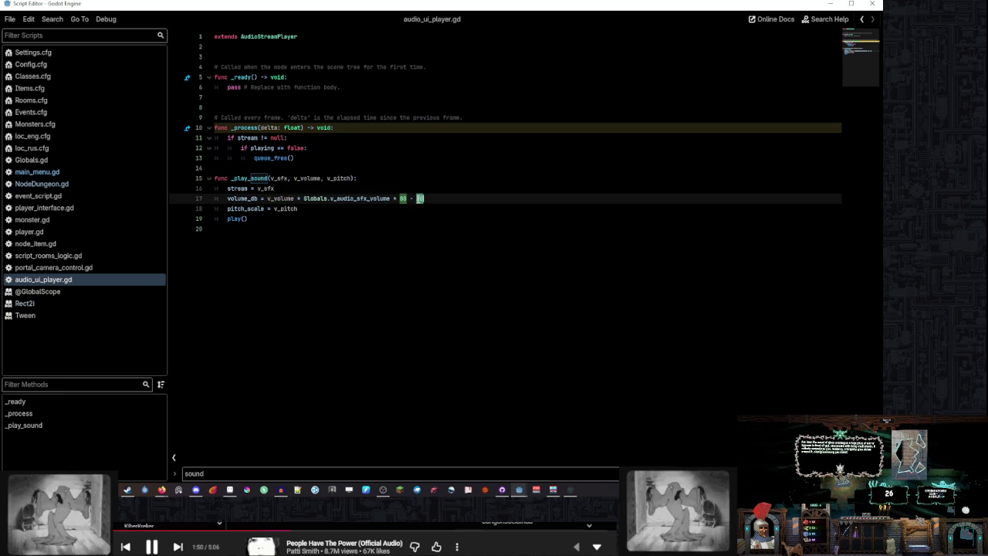
click(423, 198)
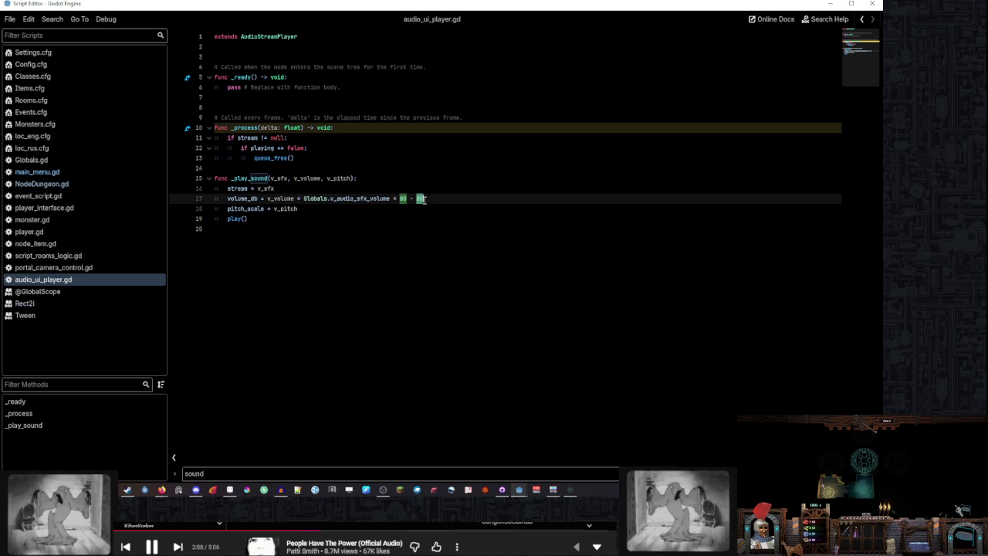
mouse_move(521, 492)
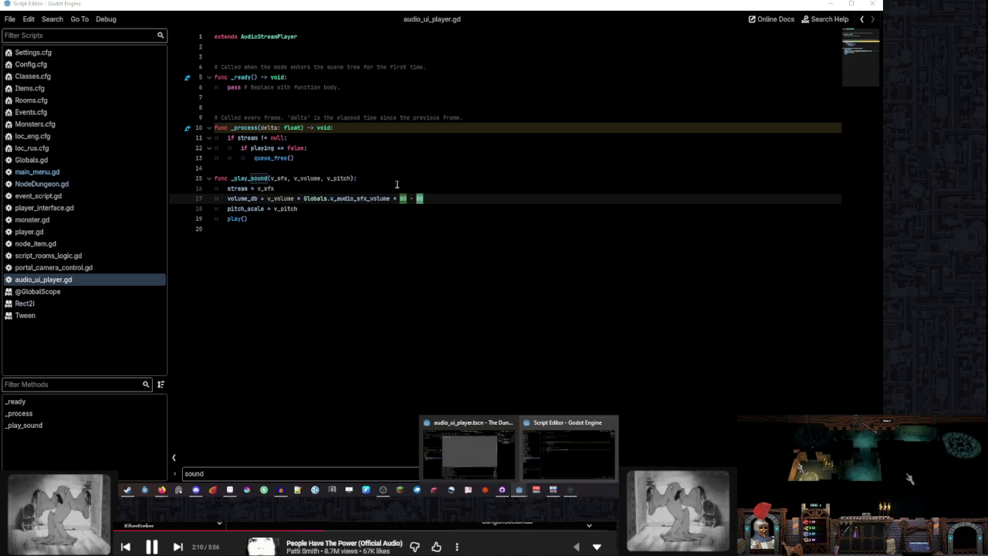
click(427, 198)
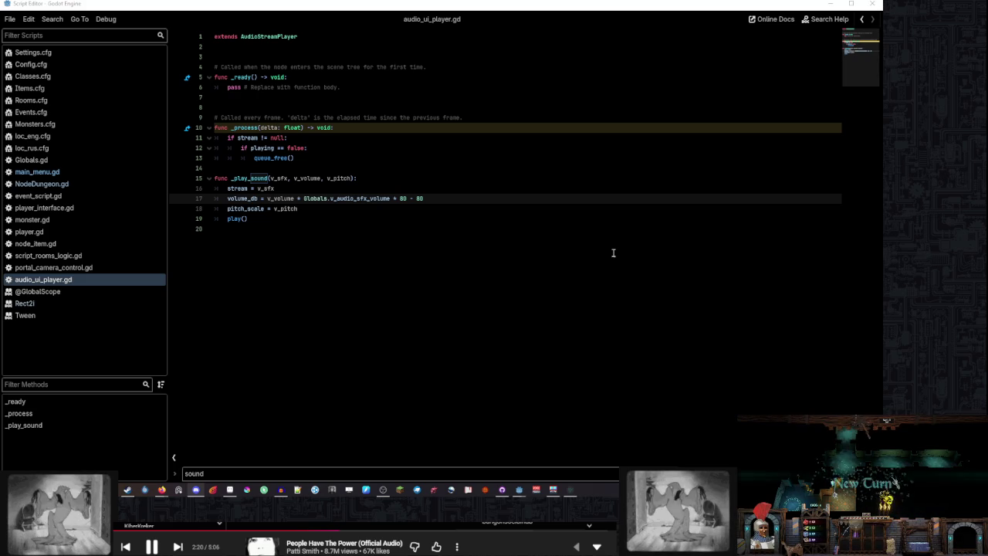
text(linear_to_db)
double_click(463, 199)
right_click(452, 199)
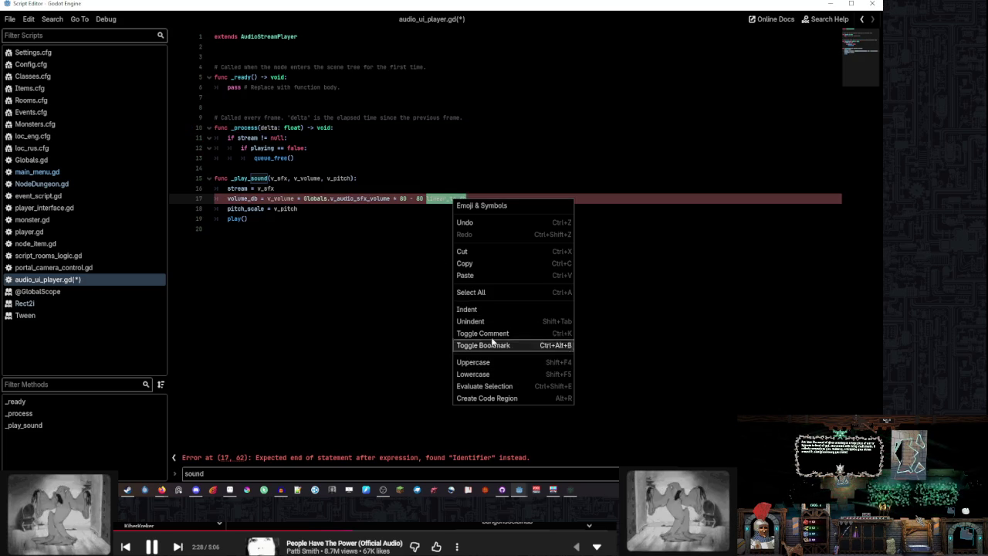
click(442, 193)
click(825, 18)
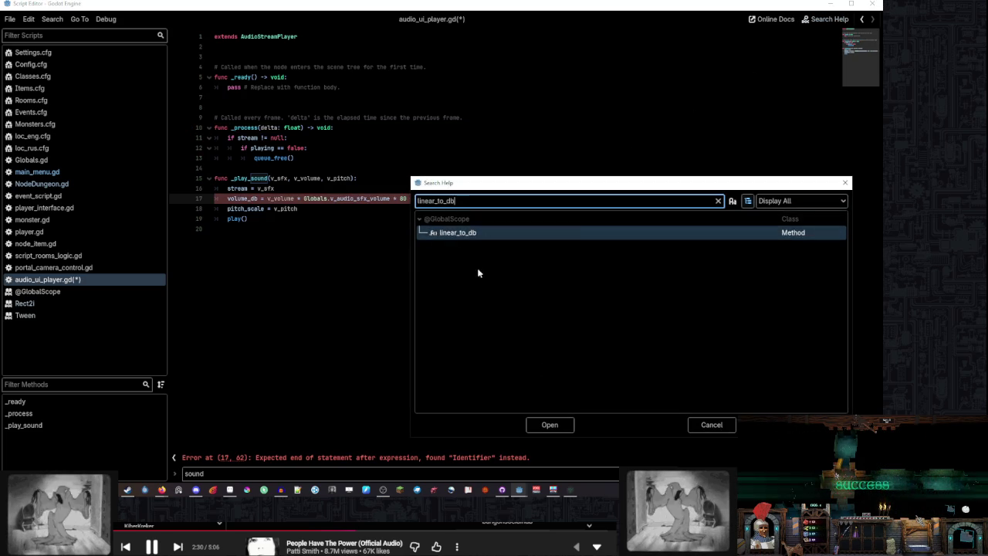
double_click(555, 232)
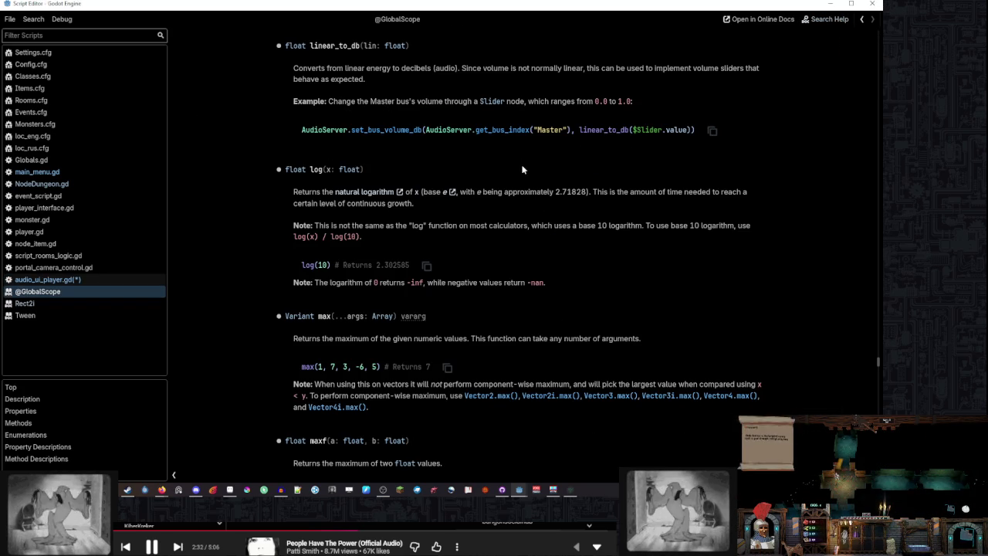
scroll(522, 169, up, 2)
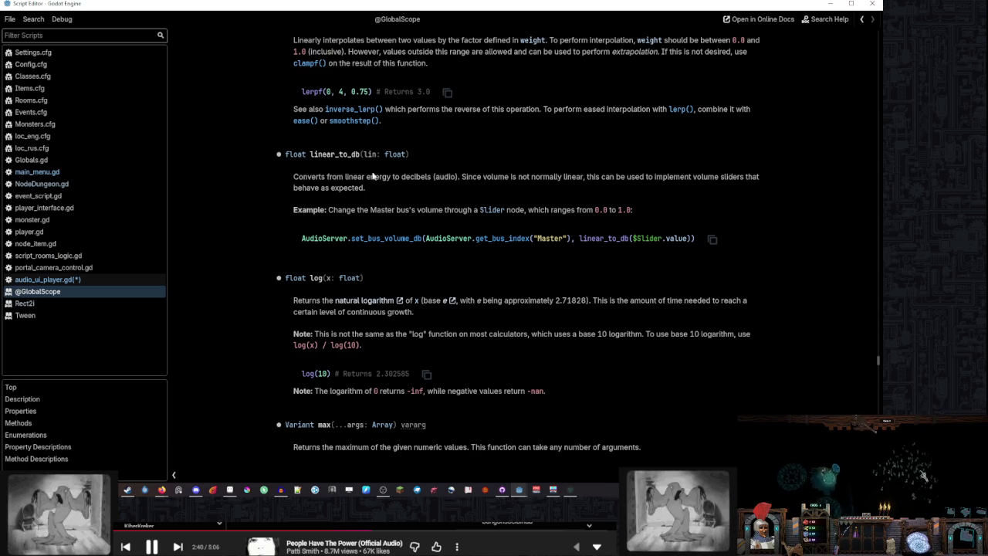
click(111, 279)
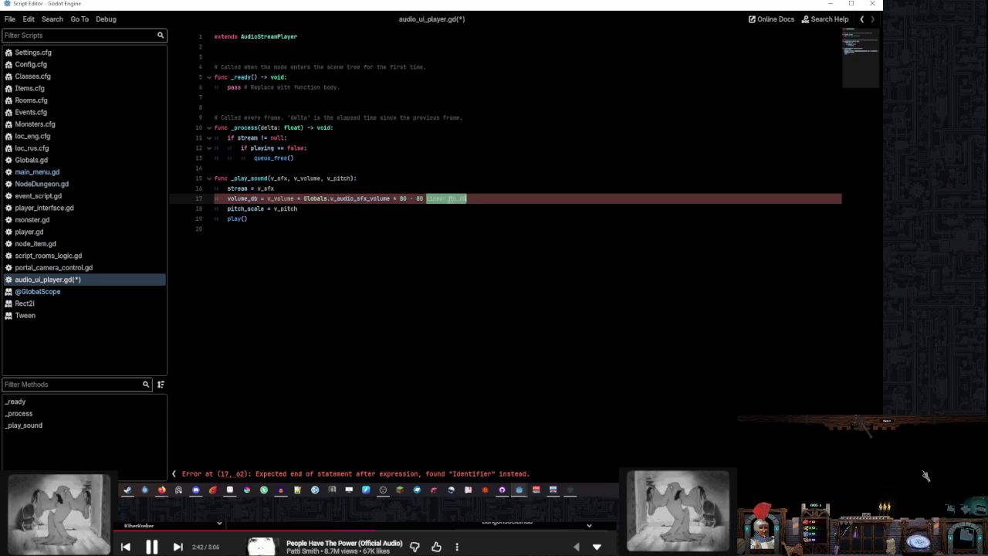
Replace the stray text on line 17 with a linear_to_db( ) call around the volume product
key(BackSpace)
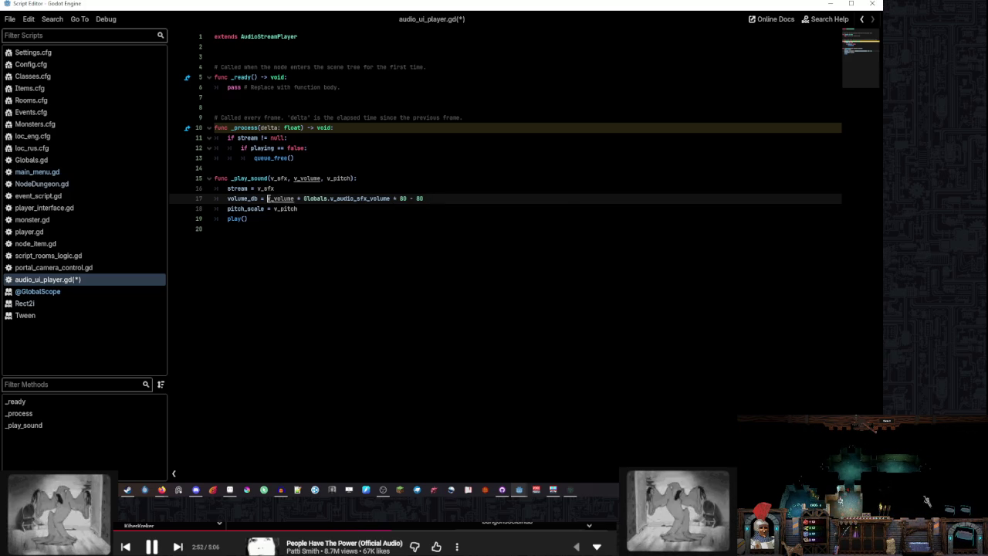
text(linear_to_db)
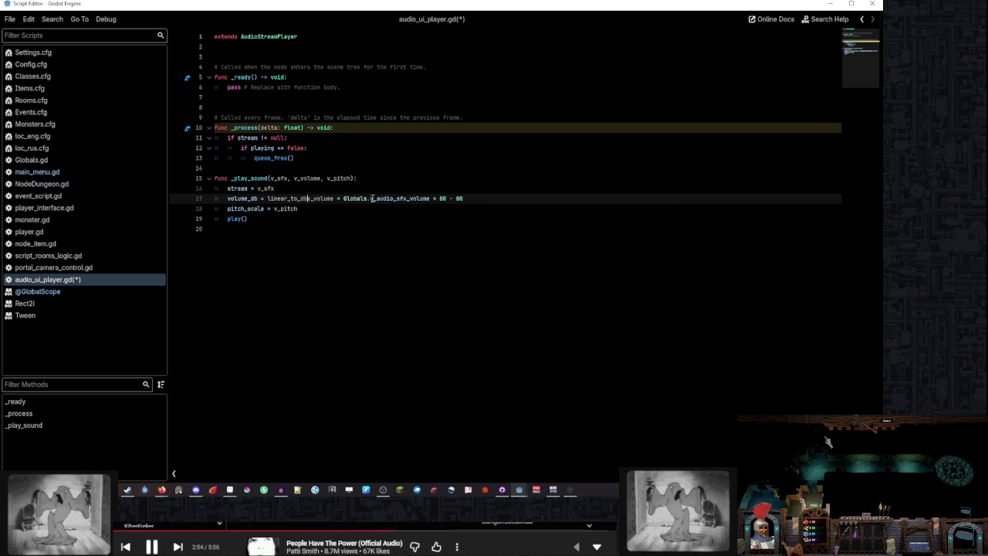
text(()
click(435, 198)
text()#)
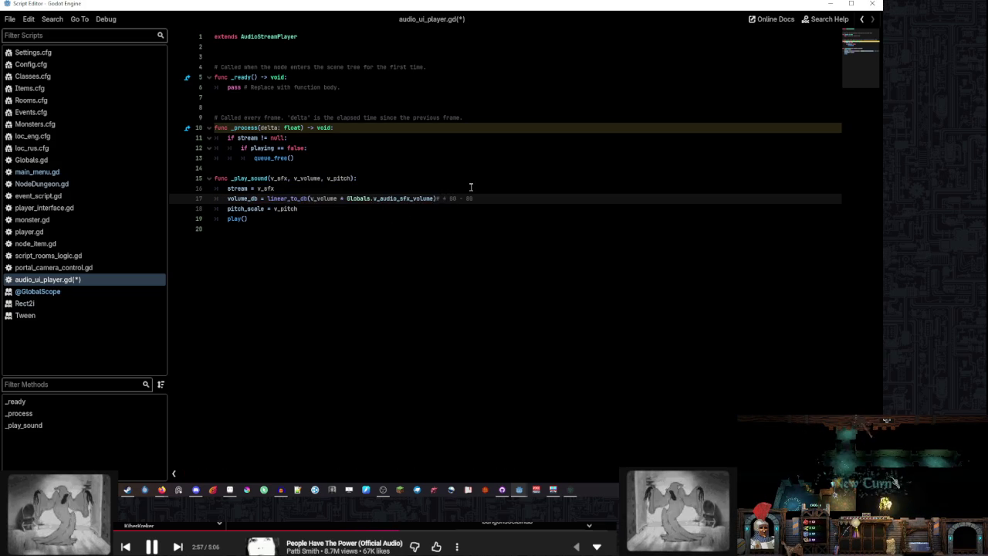
Try a 0.5* factor inside the linear_to_db call, then undo it
click(471, 187)
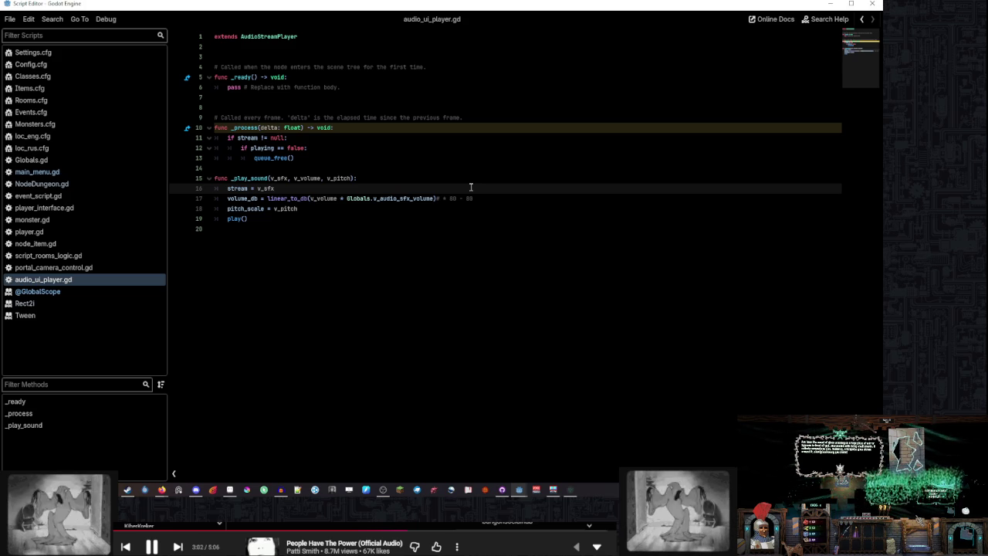
click(434, 199)
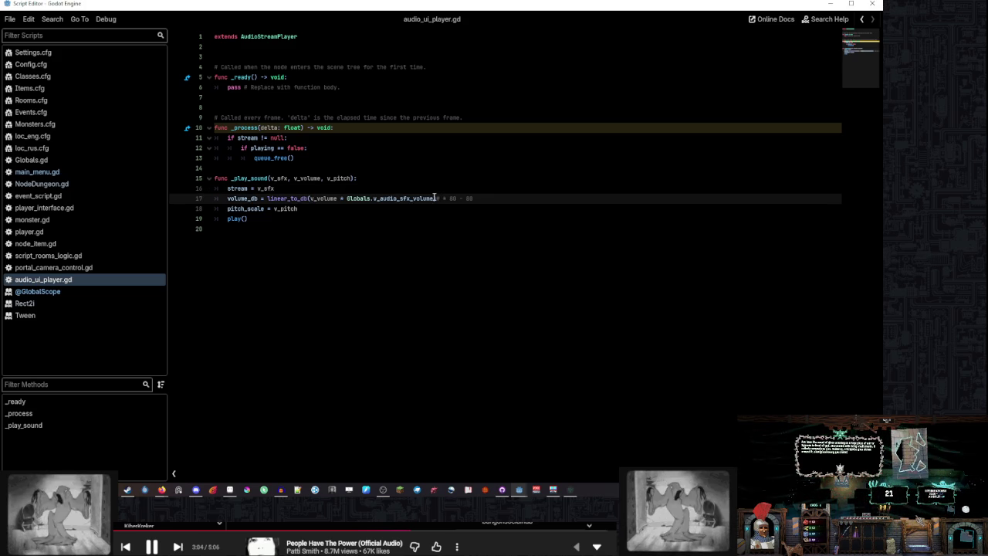
mouse_move(438, 198)
text())
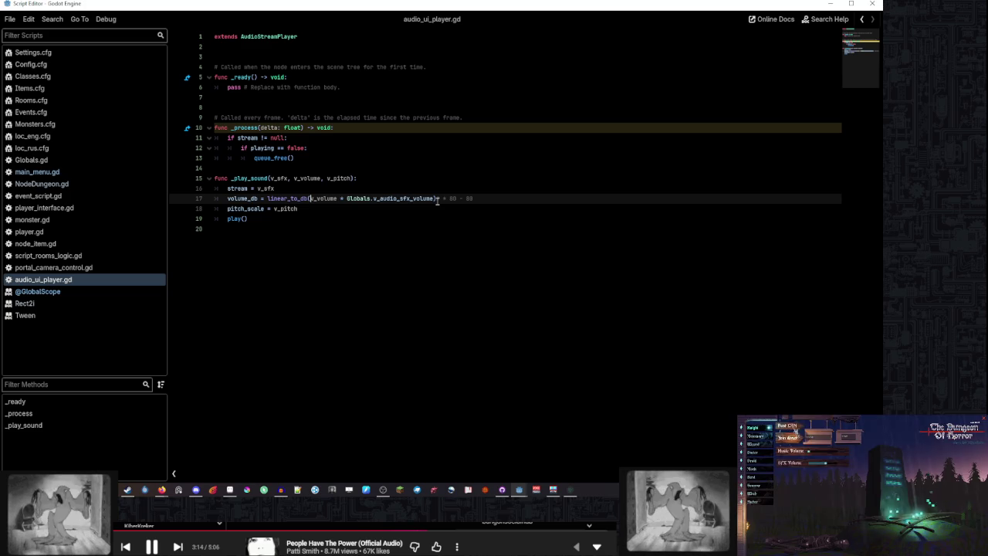
text(0.5*)
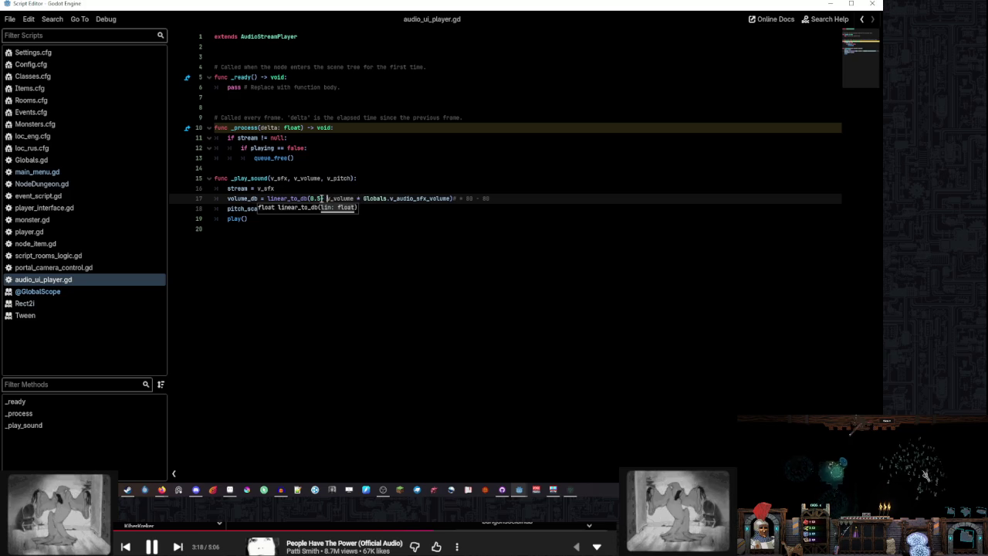
key(BackSpace)
text(*)
click(521, 200)
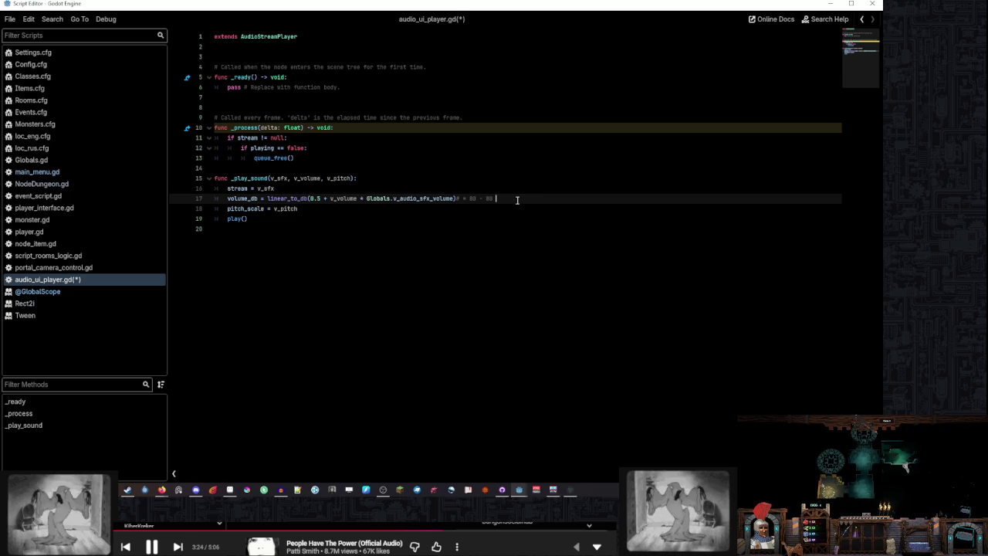
key(ctrl+z)
key(ctrl+z)
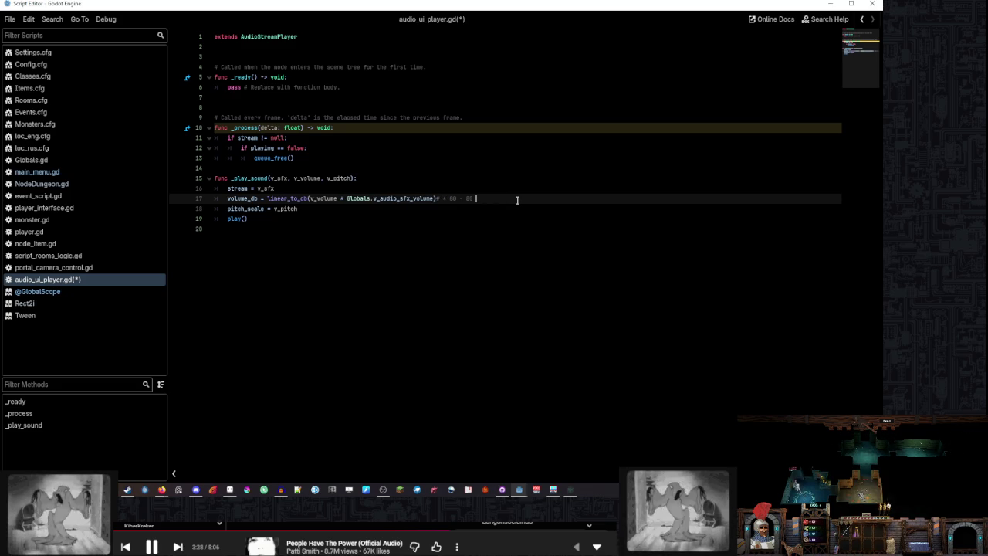
In the game, sweep Music Volume and SFX Volume between their minimum and maximum
click(569, 495)
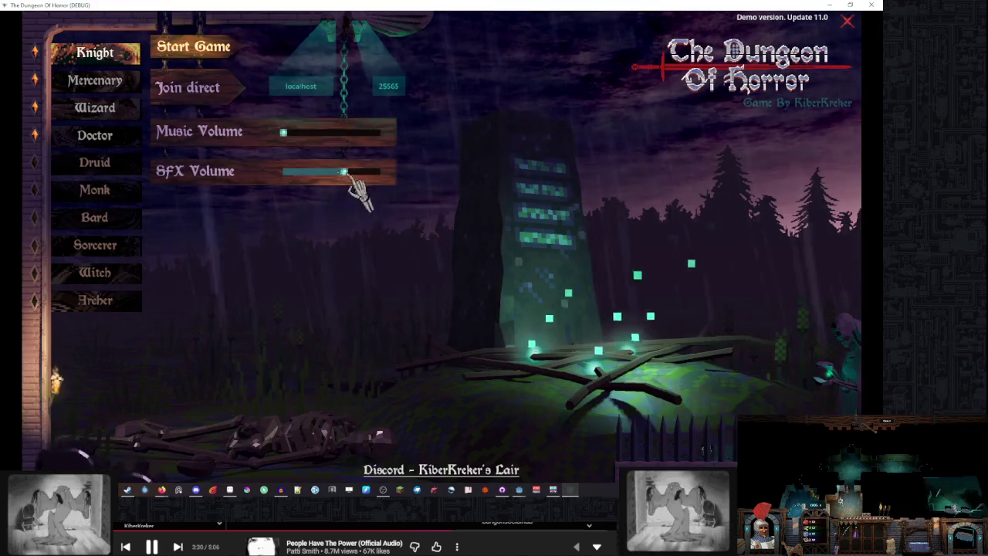
mouse_move(352, 177)
mouse_down()
mouse_move(301, 171)
mouse_move(359, 174)
mouse_up()
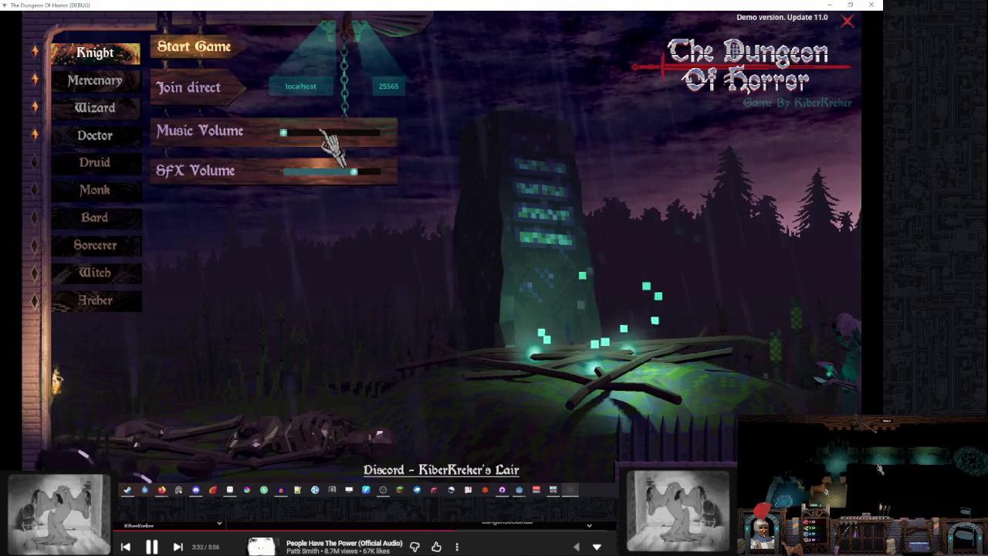
drag(331, 141, 376, 133)
drag(372, 173, 265, 178)
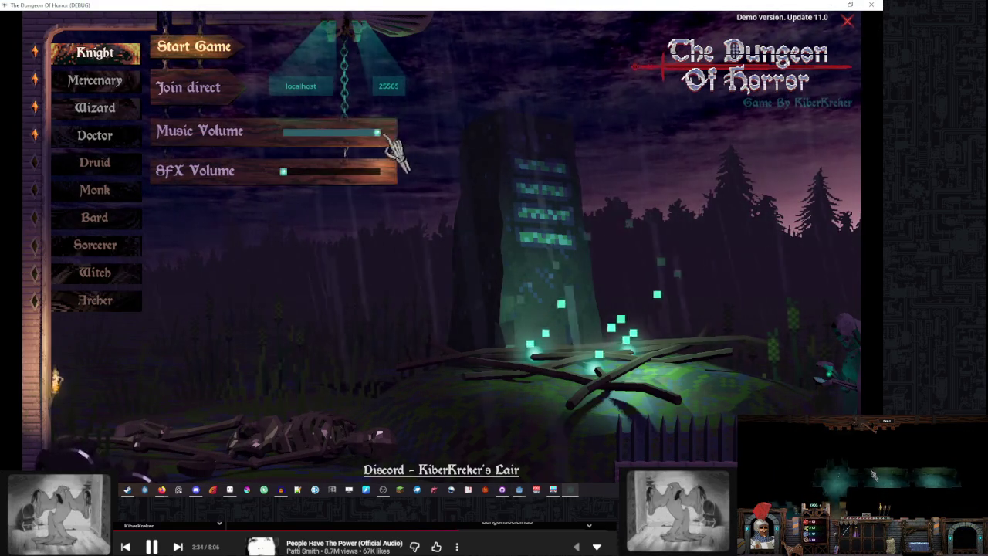
mouse_move(392, 139)
mouse_down()
mouse_move(347, 132)
mouse_move(218, 158)
mouse_up()
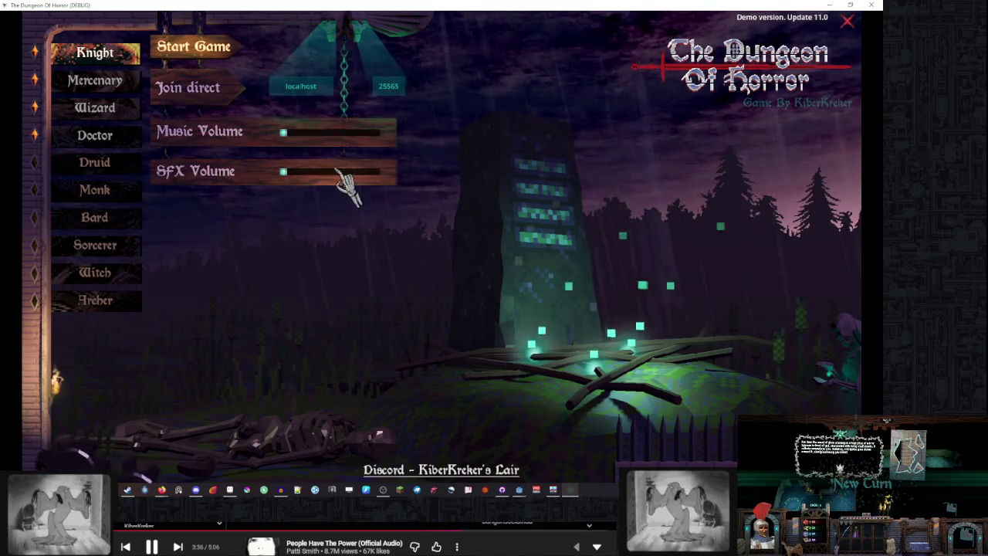
drag(347, 176, 397, 183)
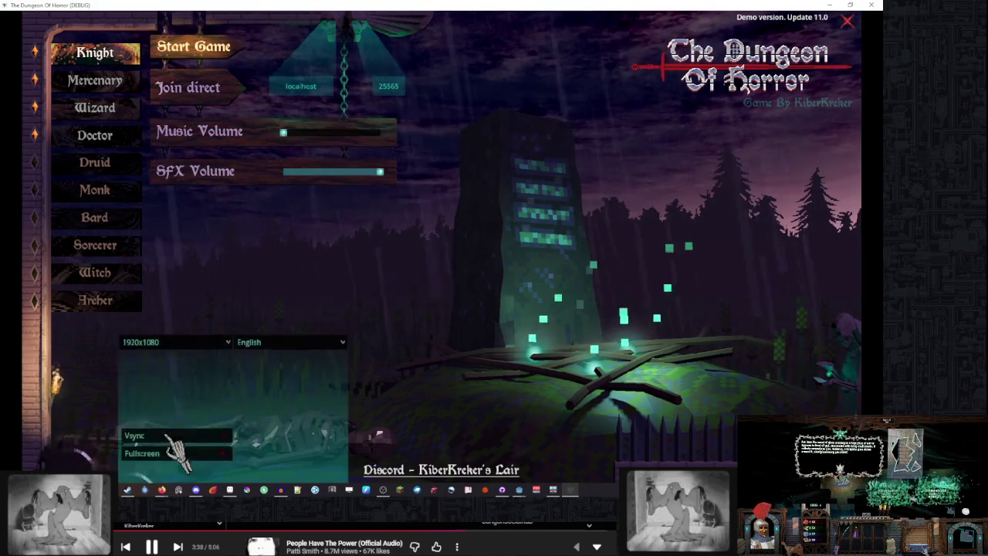
Set SFX Volume to several levels, ending at about one-third
click(342, 173)
mouse_move(221, 376)
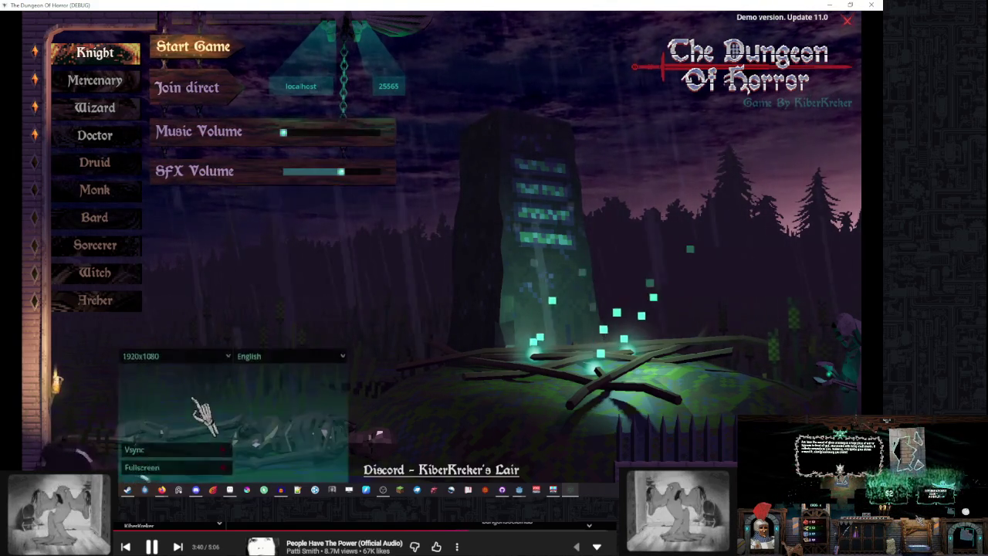
click(300, 171)
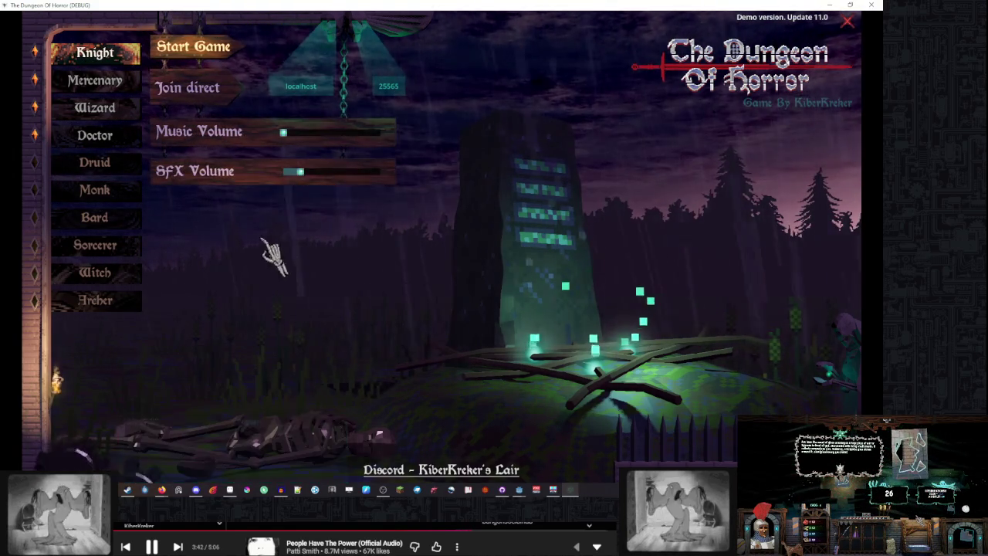
click(283, 173)
click(354, 172)
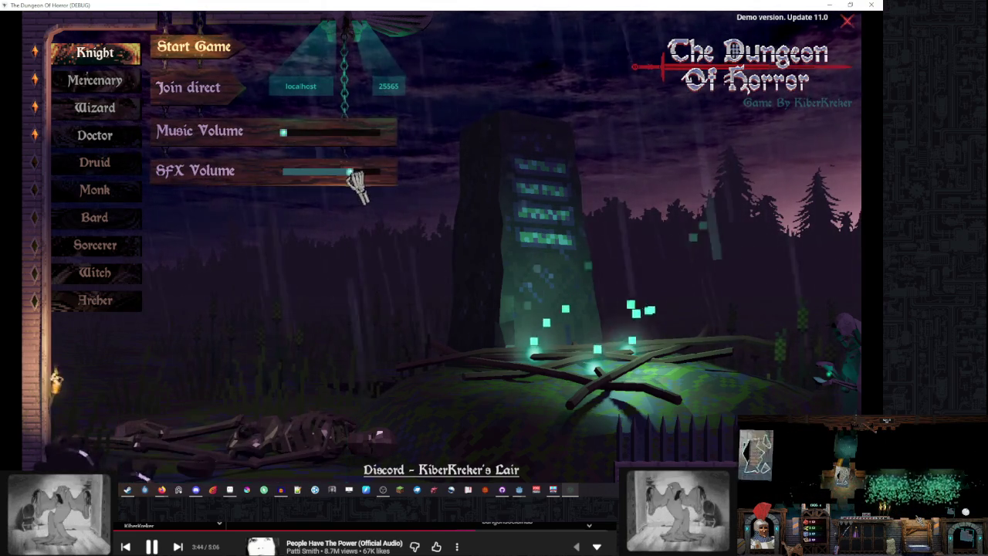
click(284, 172)
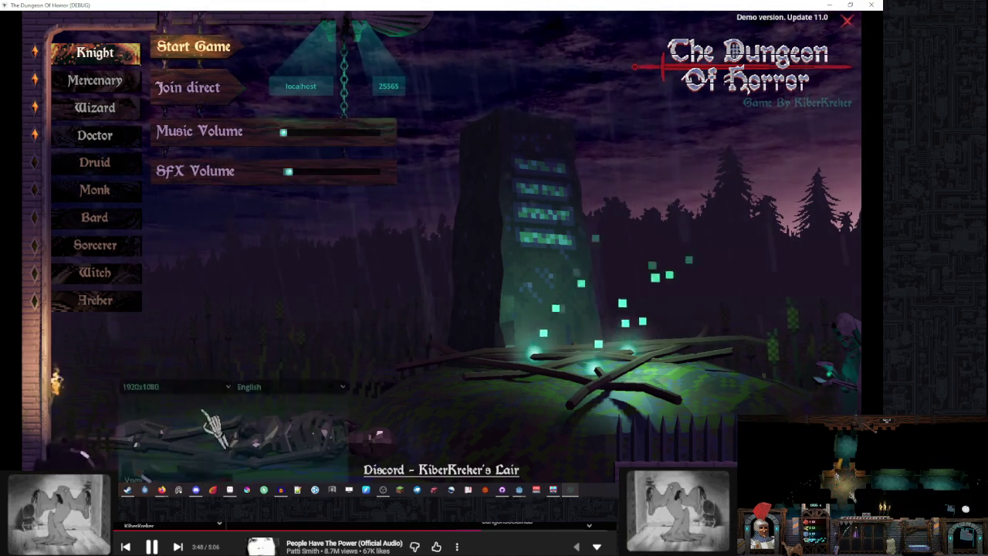
click(317, 172)
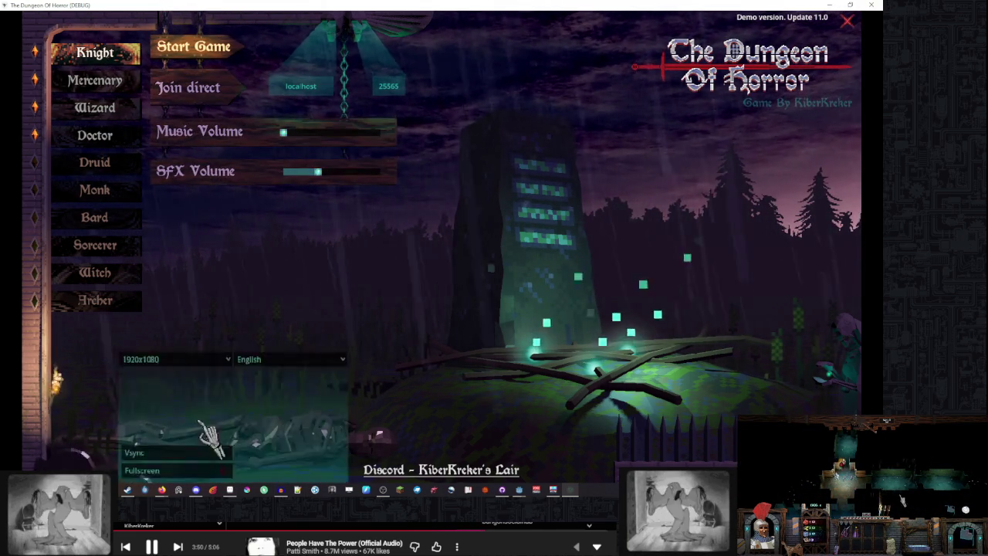
Run the project with F5, lower SFX Volume, close the game and relaunch it
click(550, 471)
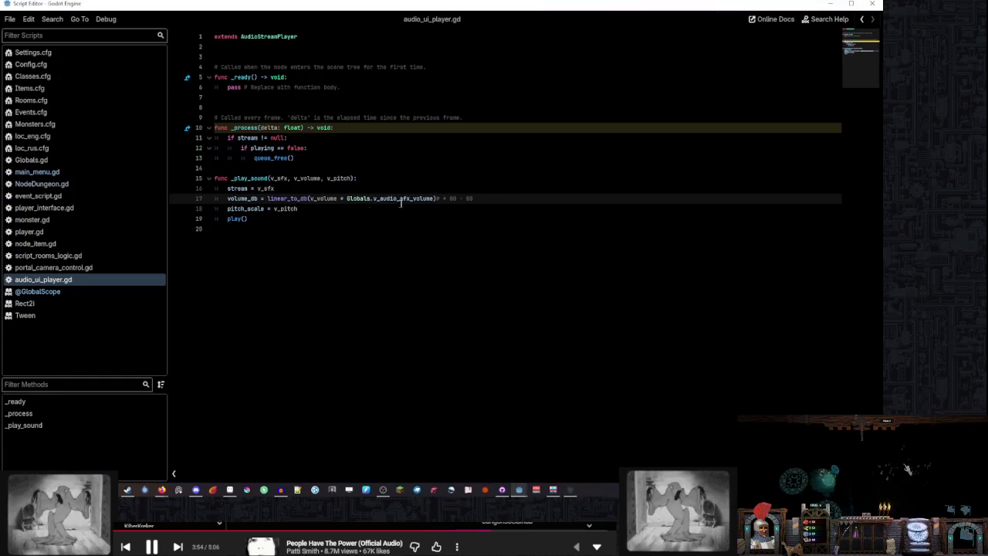
click(310, 199)
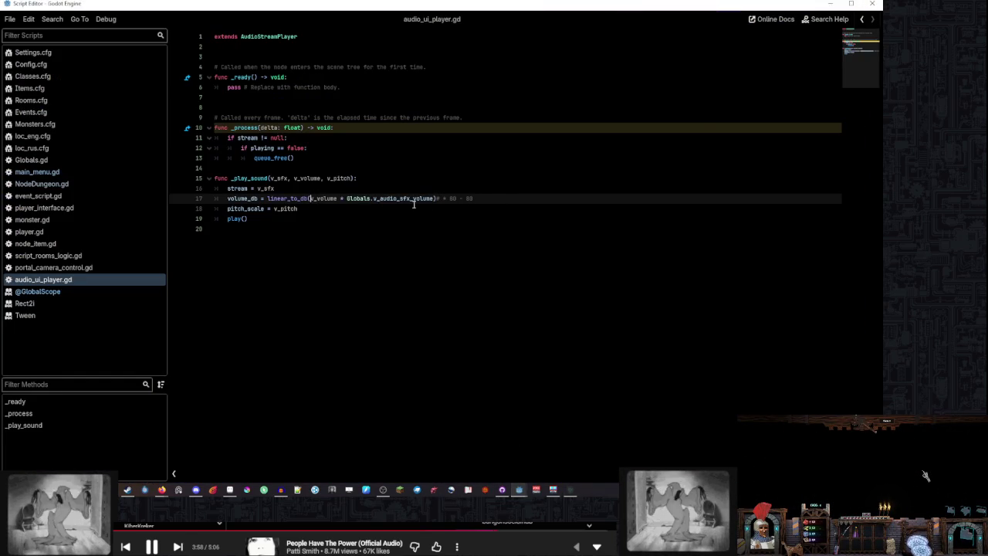
key(F5)
drag(320, 177, 294, 171)
right_click(615, 320)
click(795, 304)
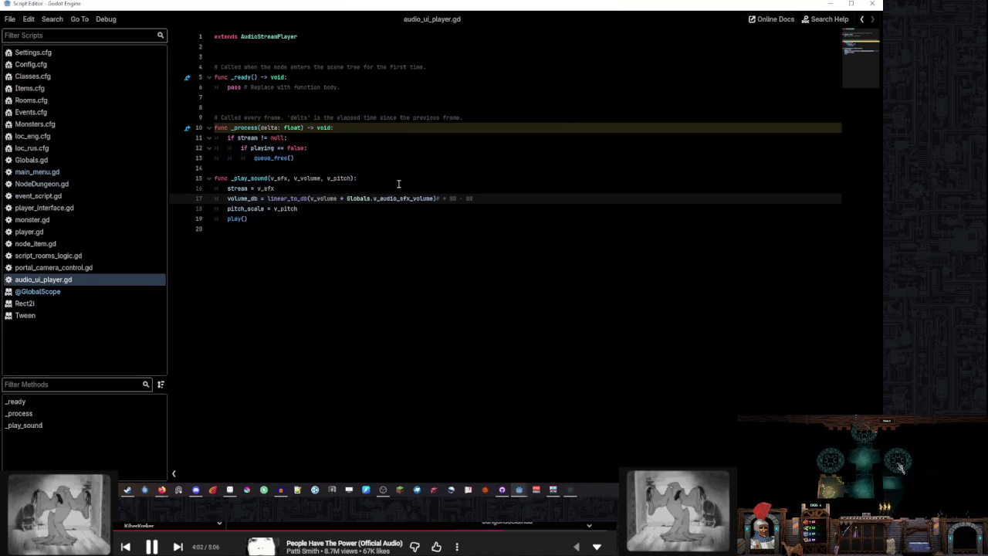
key(F5)
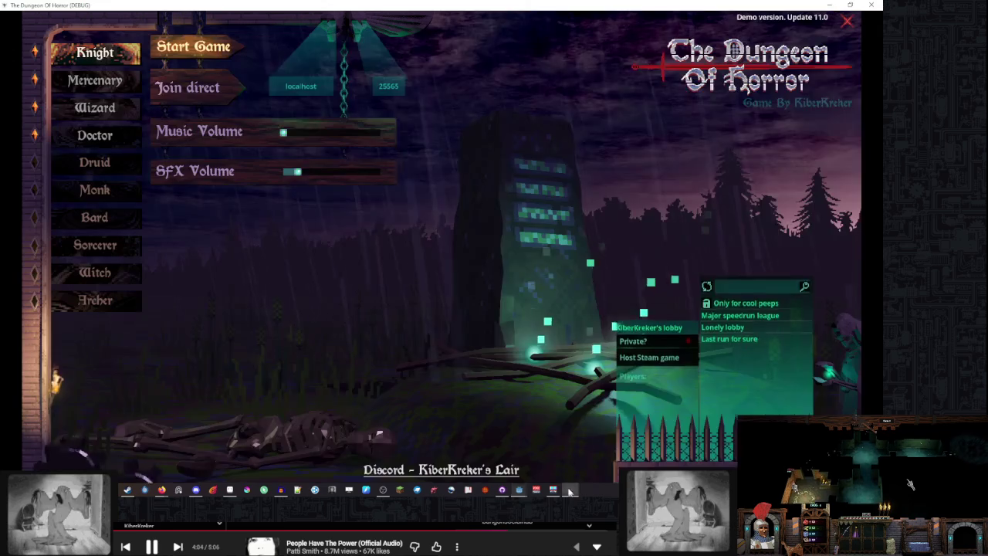
right_click(615, 318)
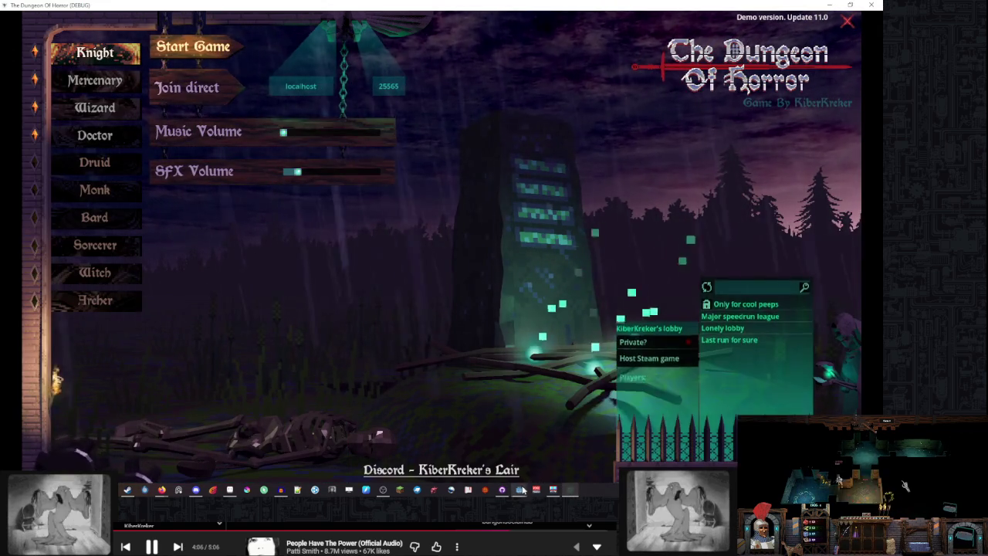
mouse_move(518, 489)
click(566, 462)
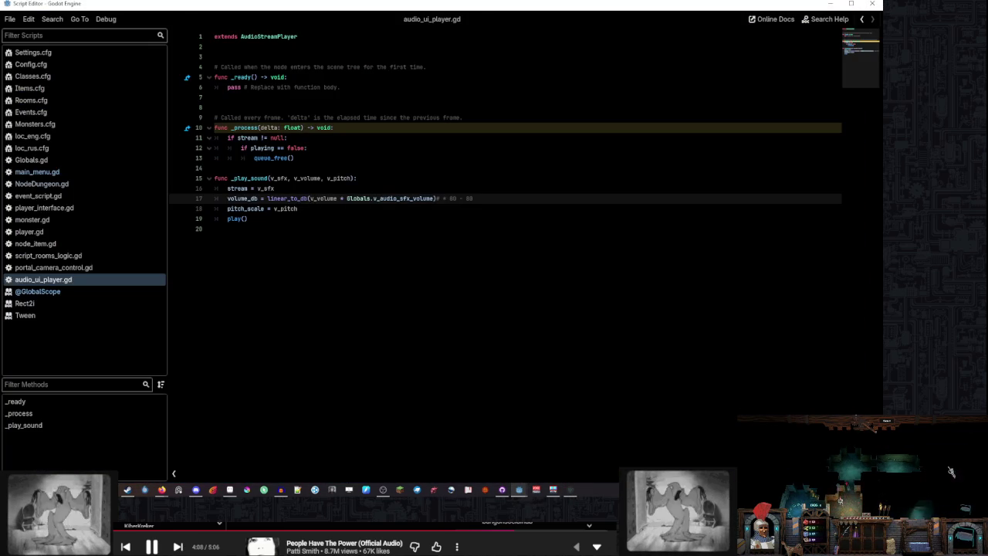
Insert a minus after v_audio_sfx_volume inside line 17's linear_to_db call, then return to the game
click(348, 171)
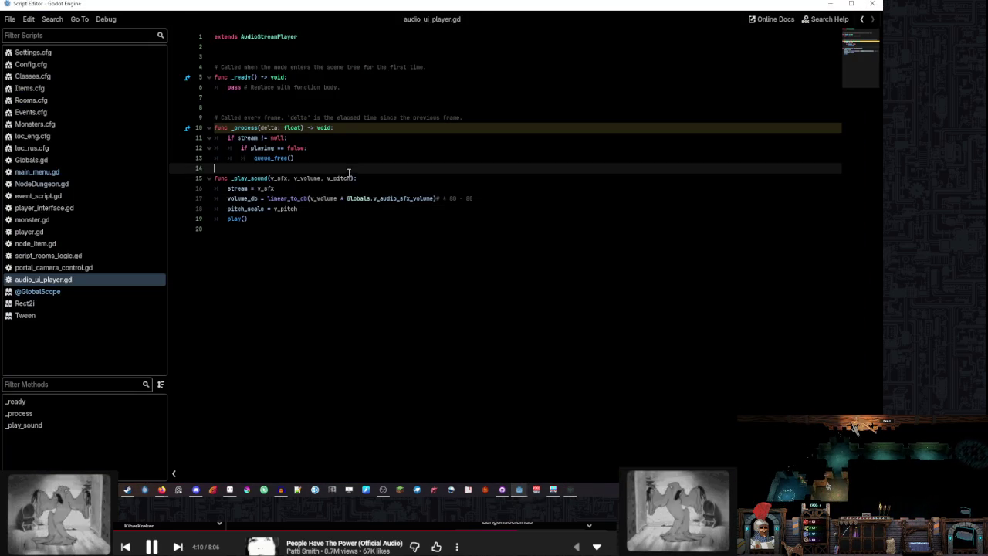
click(313, 199)
click(434, 198)
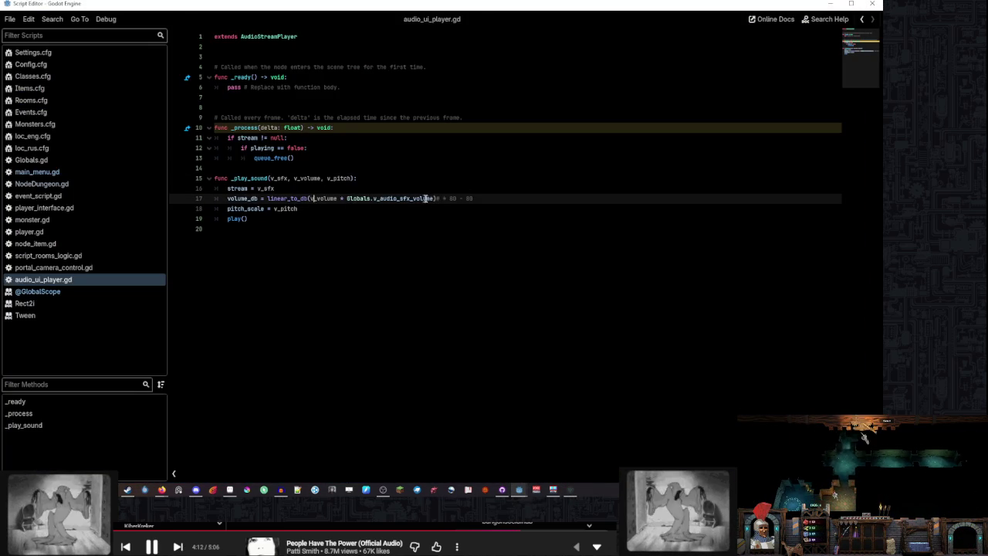
text(- 0.5)
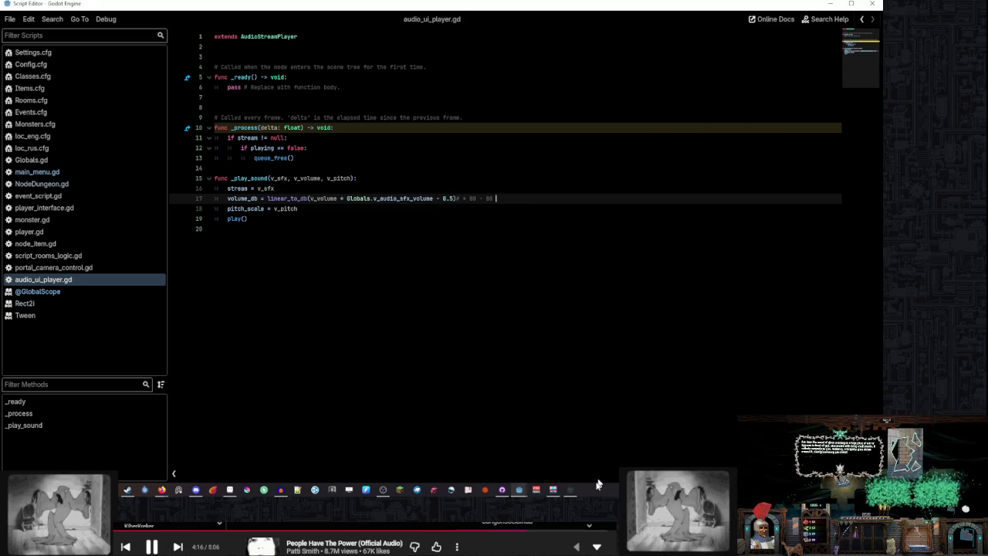
click(571, 490)
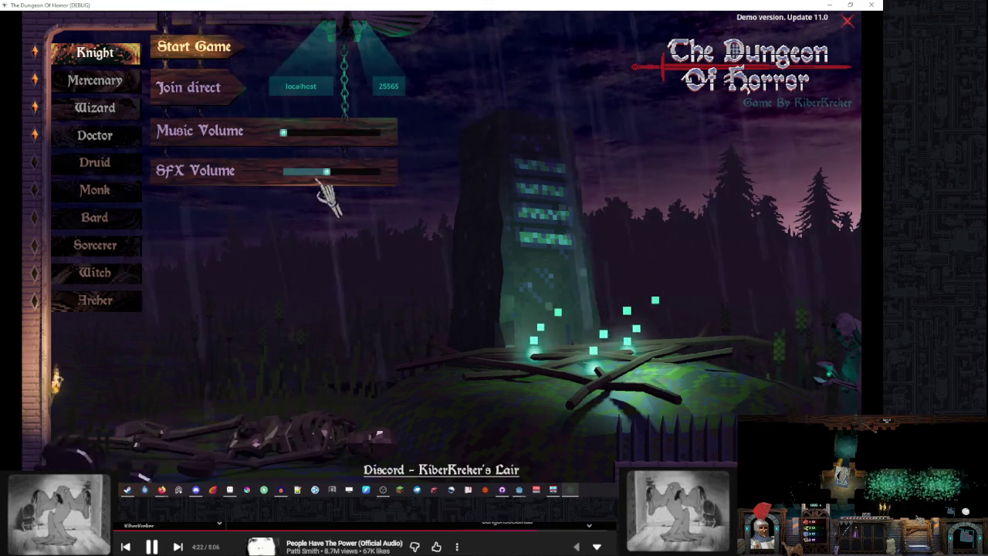
Sweep the game's SFX Volume slider from maximum to minimum, then close the game with Alt+F4
mouse_move(567, 460)
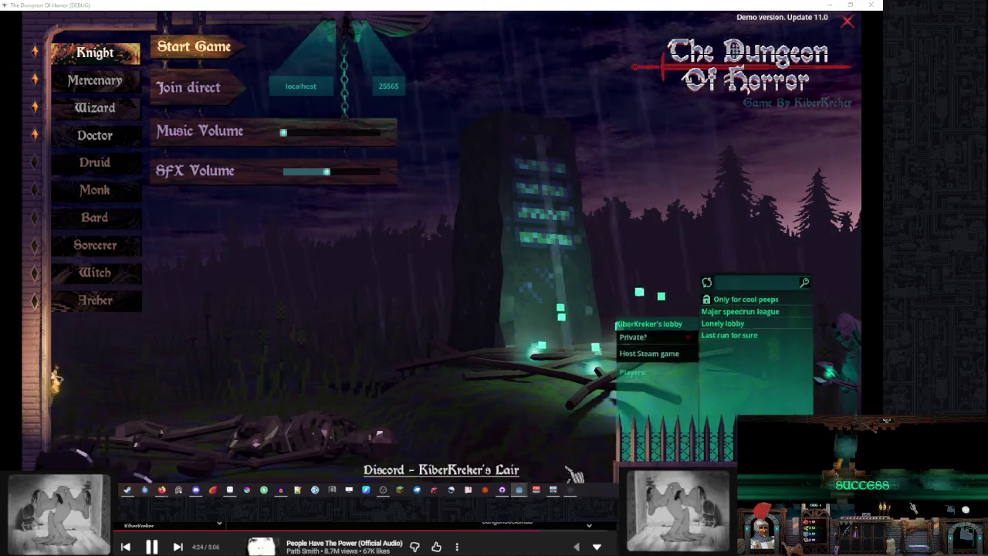
key(alt+F4)
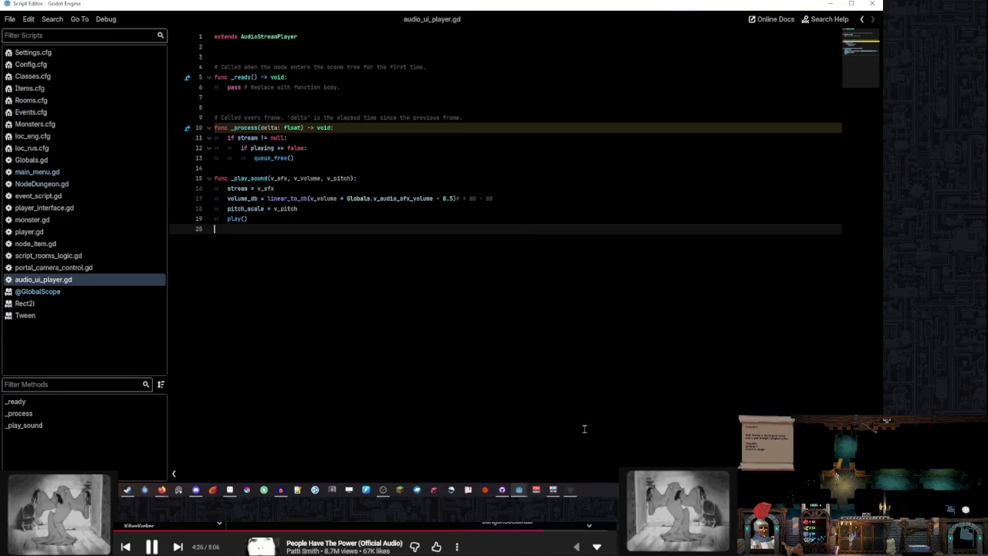
click(567, 492)
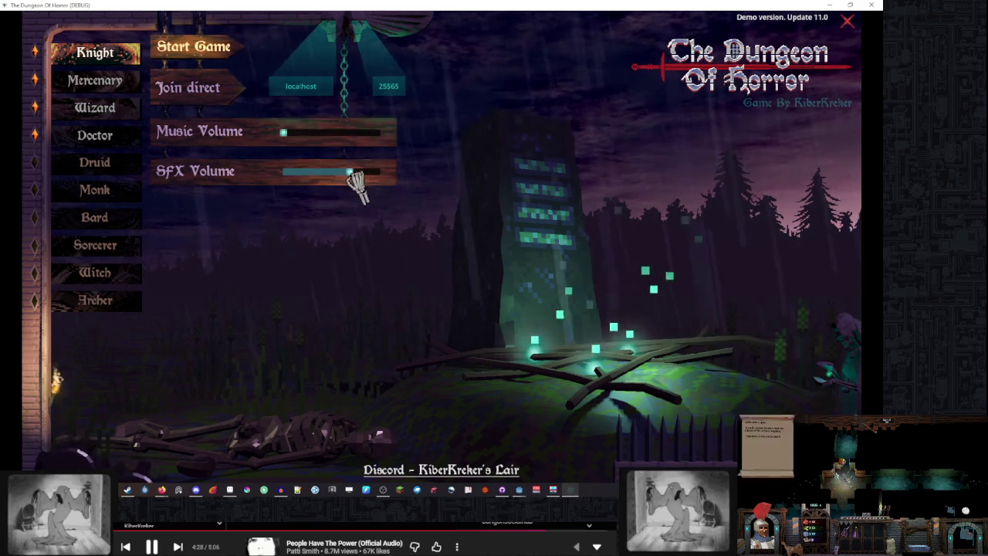
mouse_move(345, 171)
mouse_down()
mouse_move(386, 173)
mouse_move(340, 172)
mouse_up()
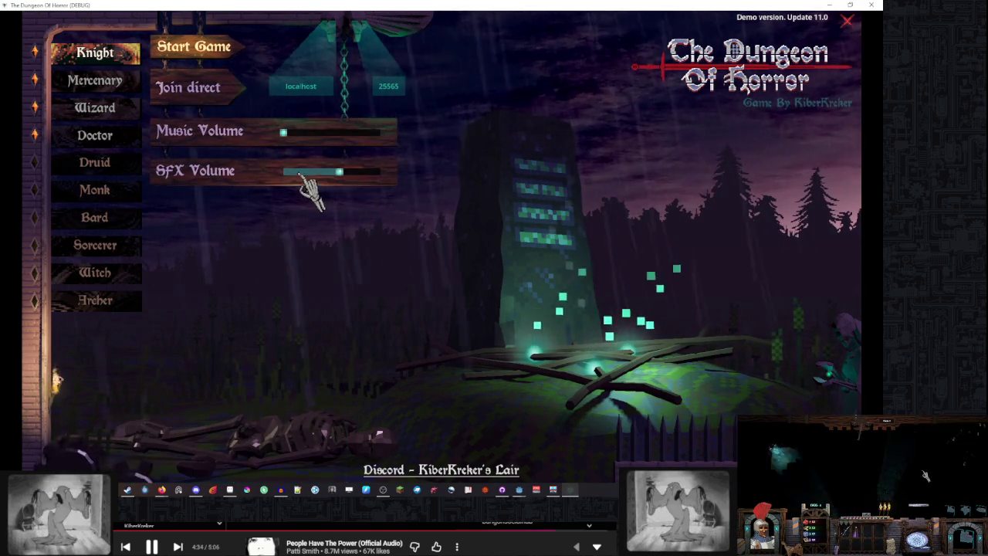
click(302, 171)
click(370, 171)
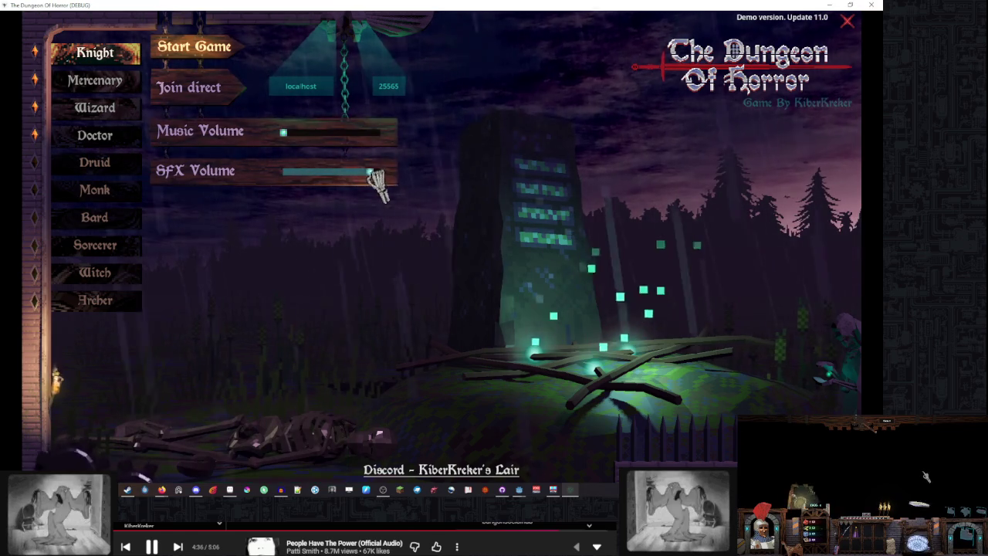
drag(346, 179, 283, 171)
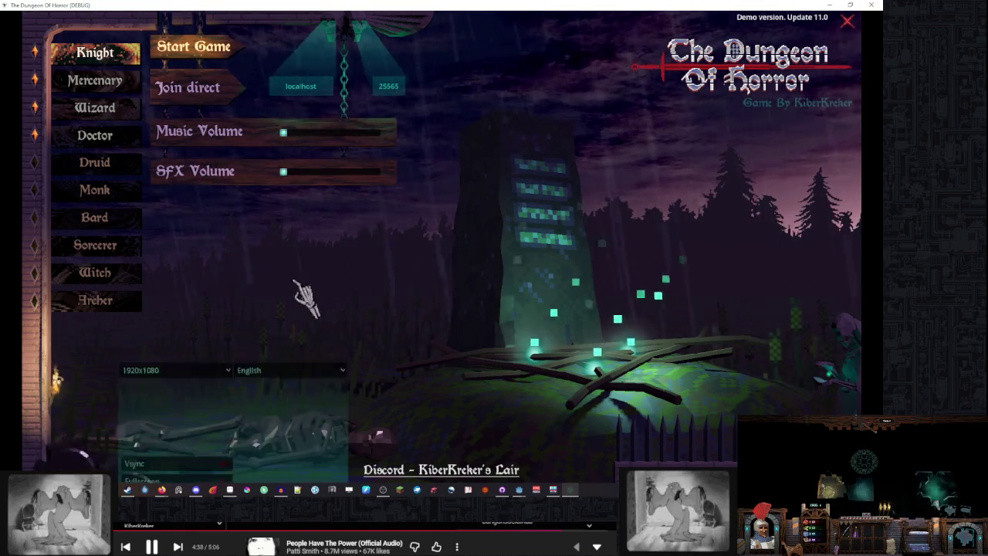
key(alt+F4)
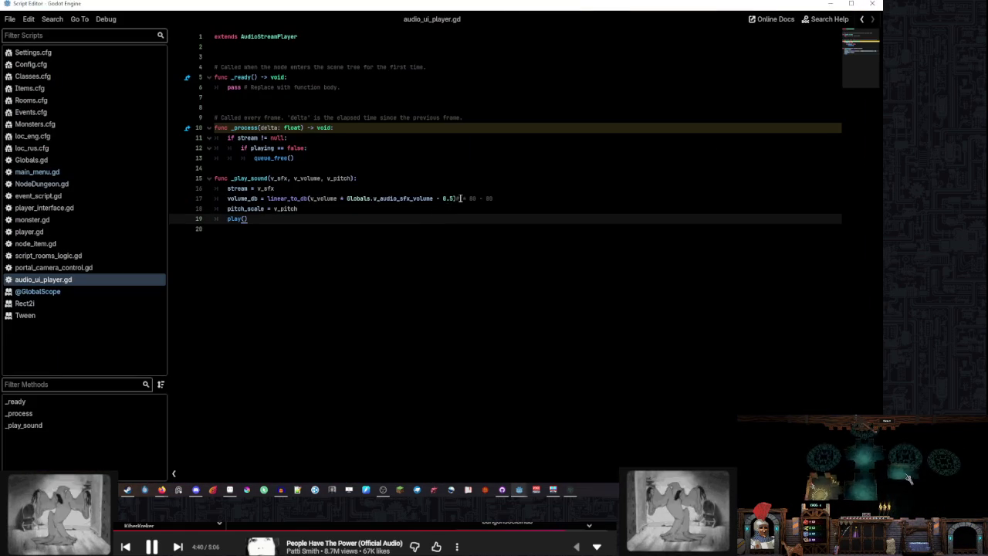
Undo the 0.5 offset in line 17's formula and type 1.0 in its place
double_click(440, 198)
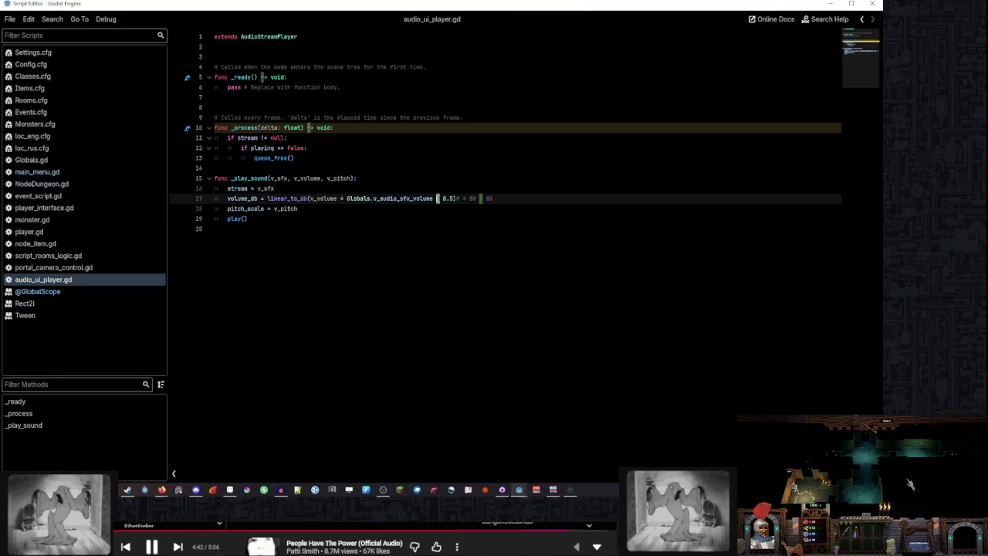
text(+)
key(ctrl+z)
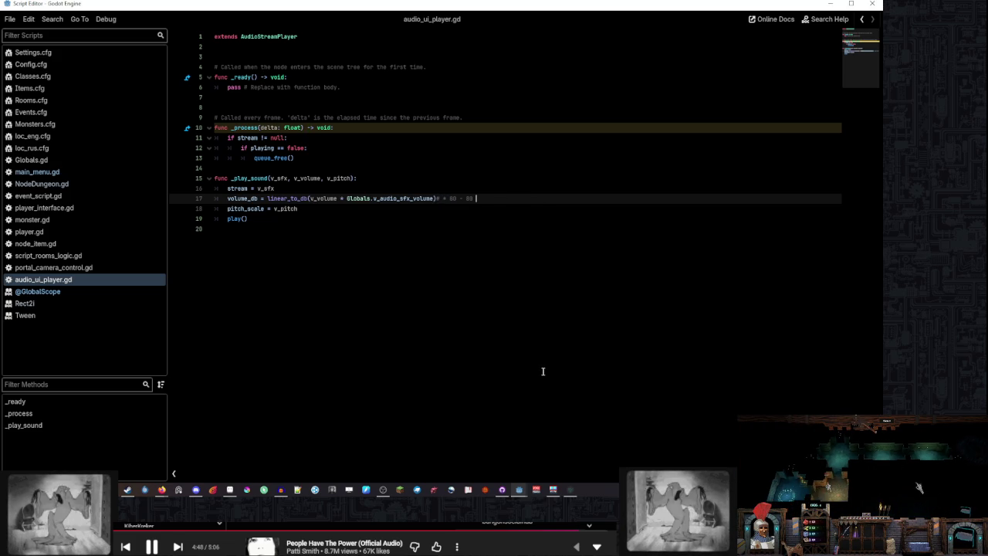
text(1.0 +)
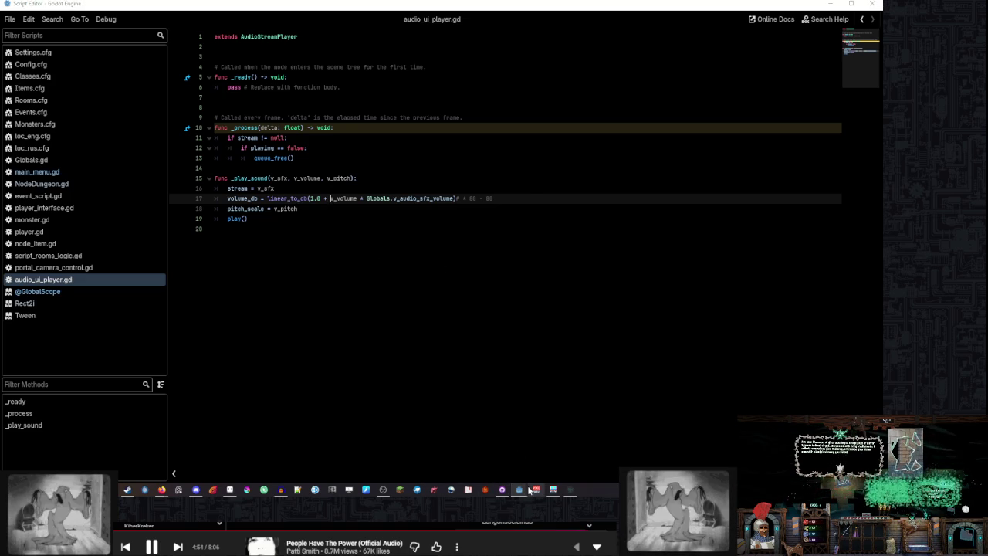
Sweep the SFX Volume slider in the running game, leave it near half, then stop the game
click(569, 489)
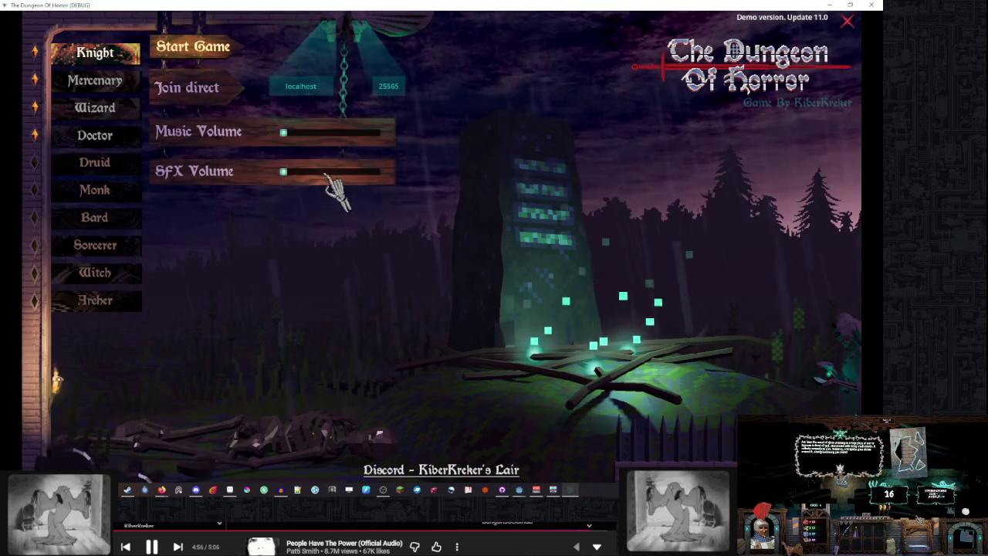
drag(326, 174, 368, 278)
drag(382, 188, 220, 187)
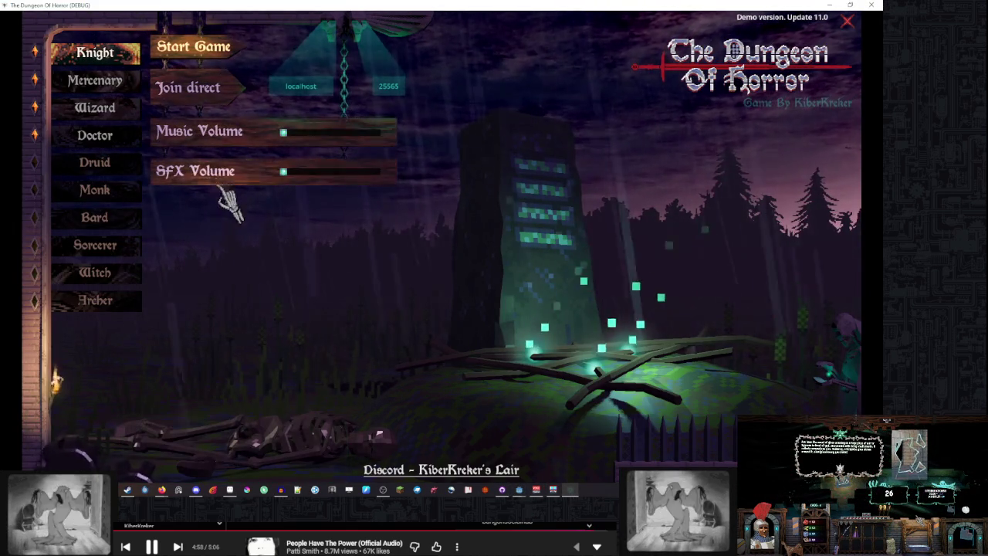
click(337, 172)
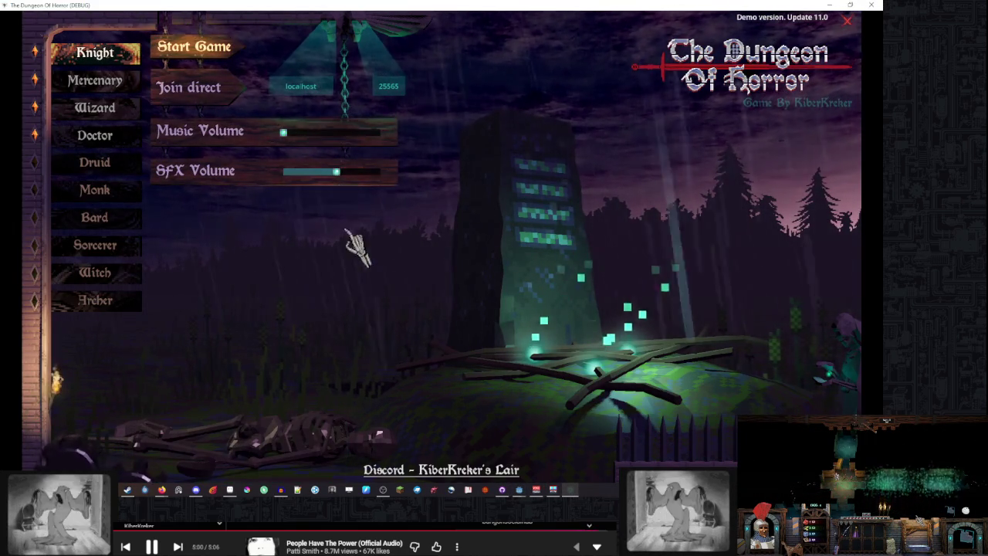
key(alt+F4)
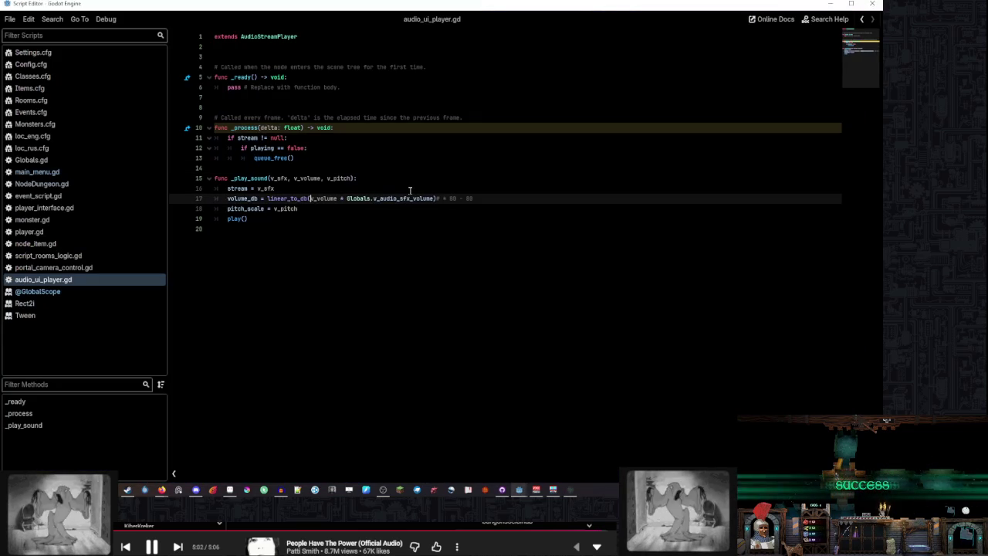
Type '- 1.0' after v_audio_sfx_volume on line 17 and close the linear_to_db parenthesis
click(434, 198)
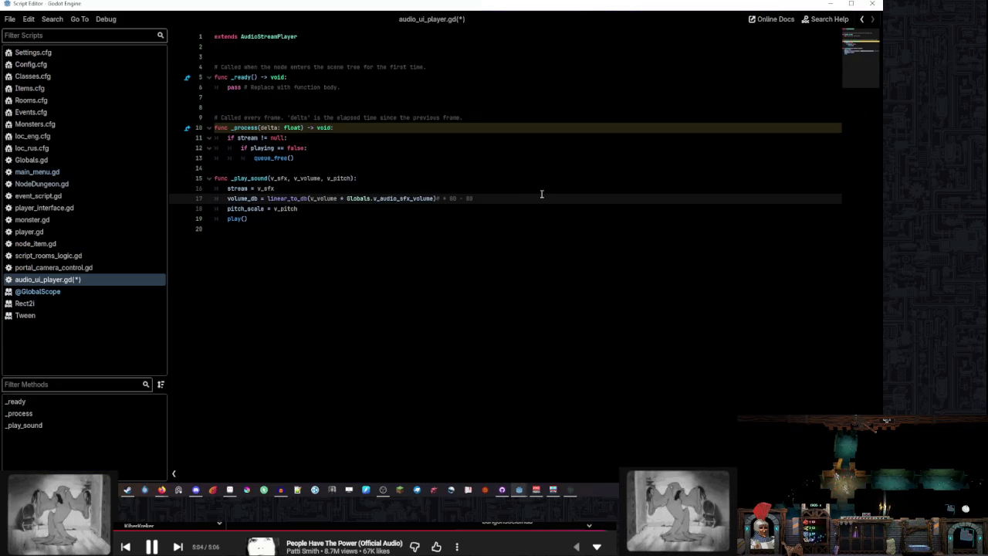
text(- 1.0)
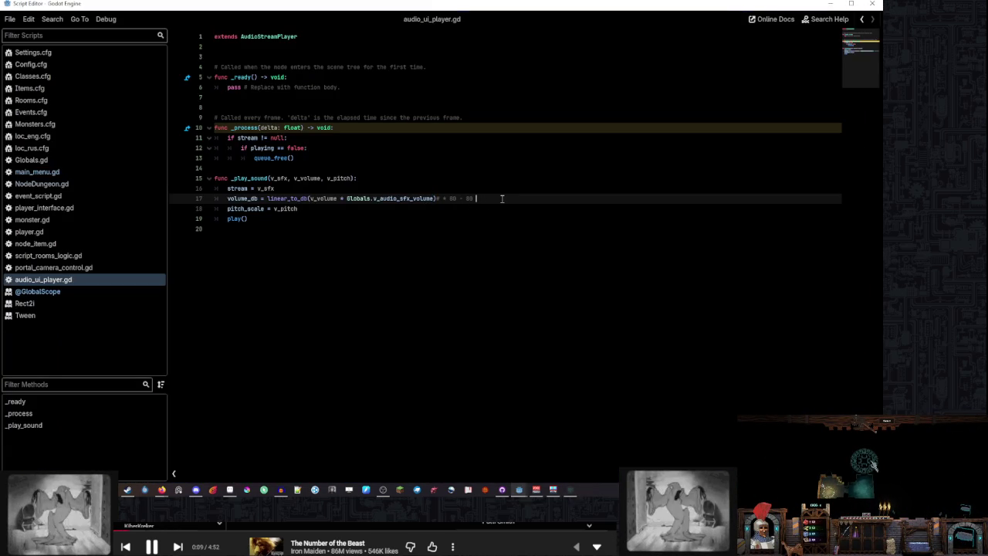
mouse_move(434, 197)
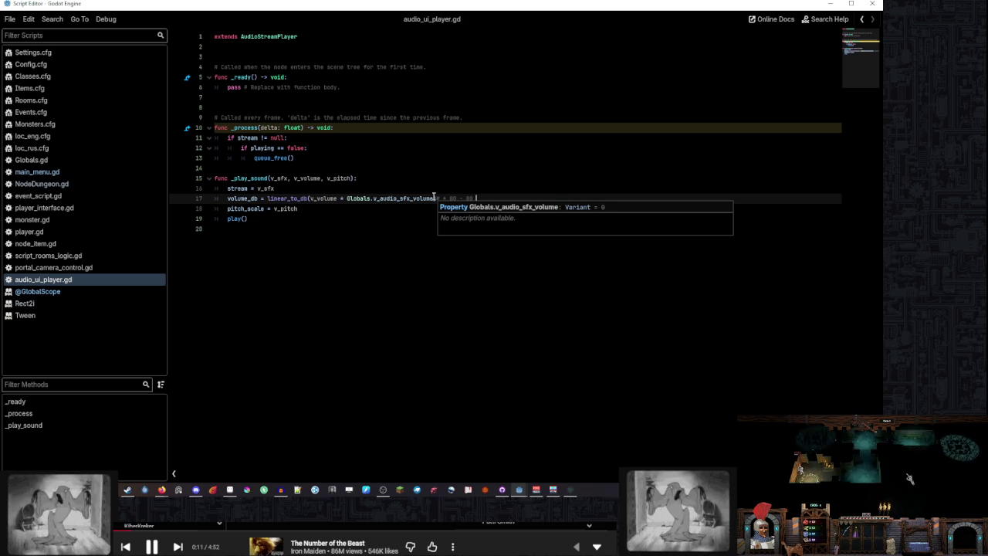
click(434, 198)
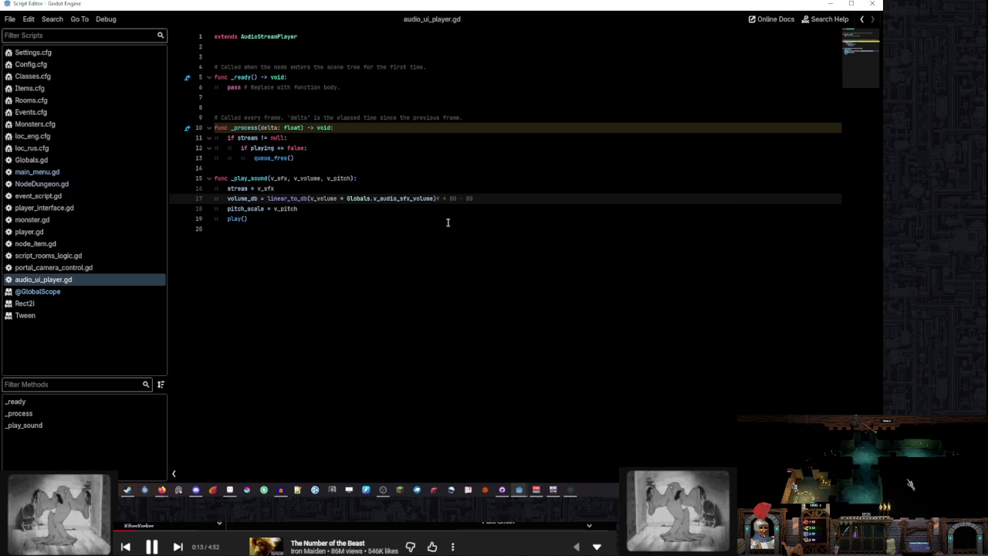
text())
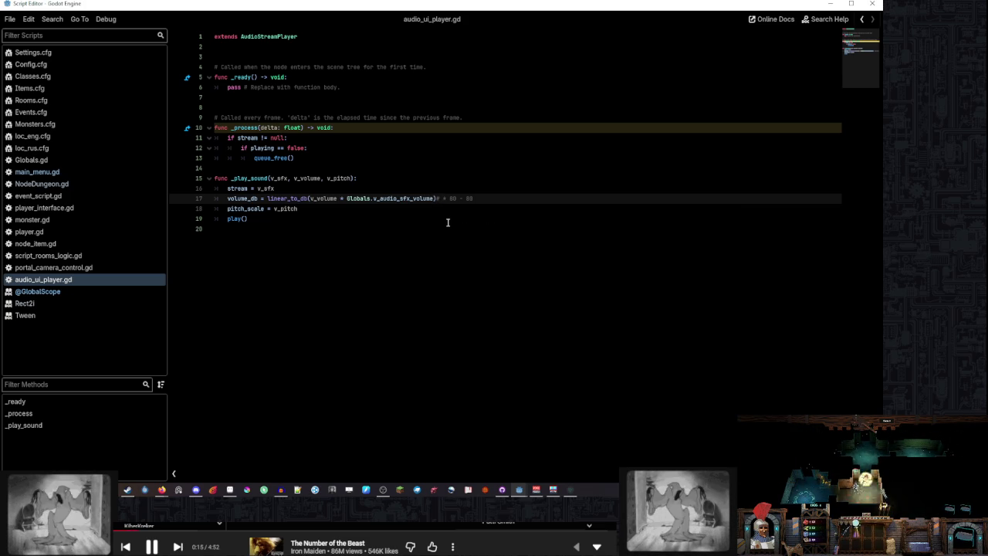
click(577, 491)
Sweep SFX Volume between minimum and maximum, lower it slightly, and raise Music Volume to about half
drag(332, 173, 289, 189)
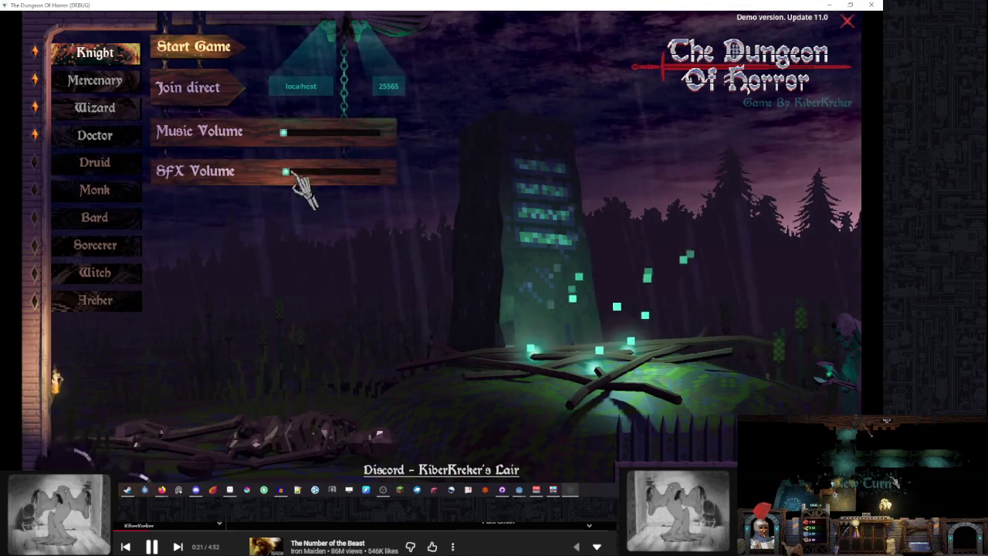
mouse_move(355, 181)
mouse_down()
mouse_move(390, 176)
mouse_move(315, 185)
mouse_up()
mouse_move(290, 420)
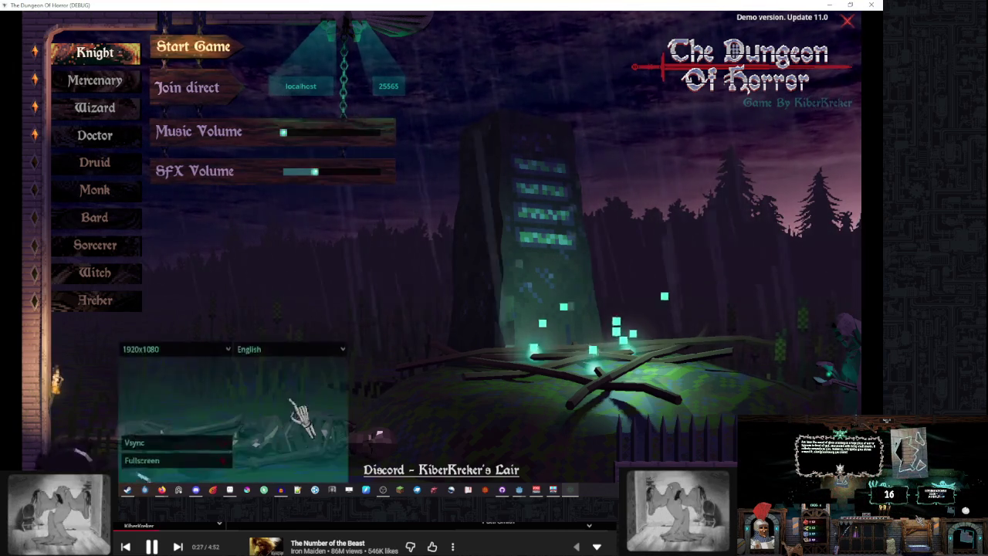
mouse_move(656, 393)
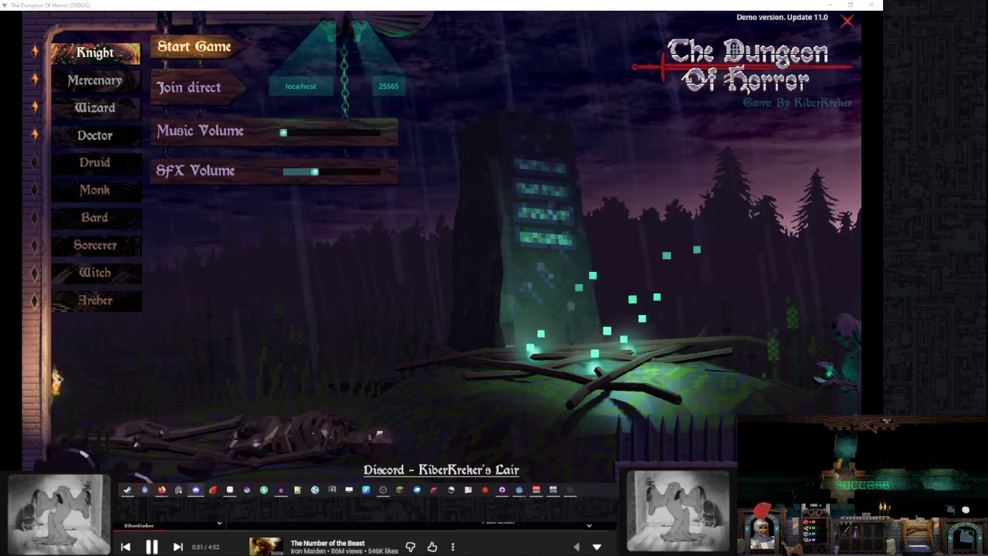
mouse_move(656, 371)
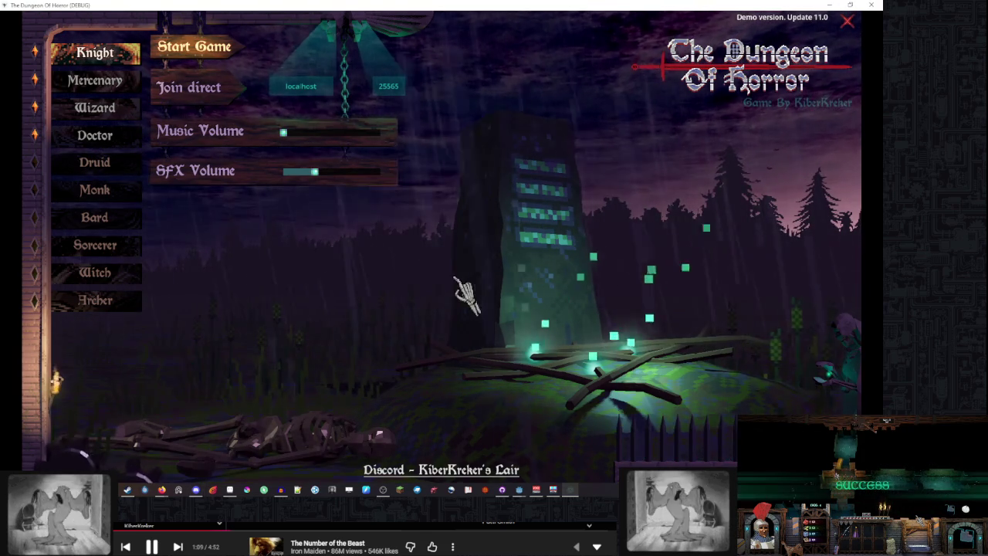
click(304, 171)
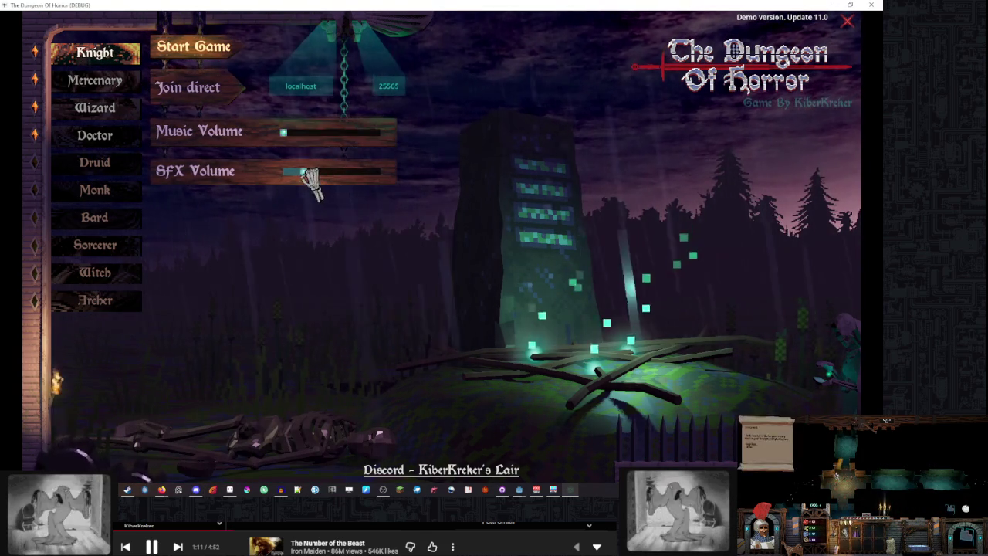
drag(305, 136, 342, 136)
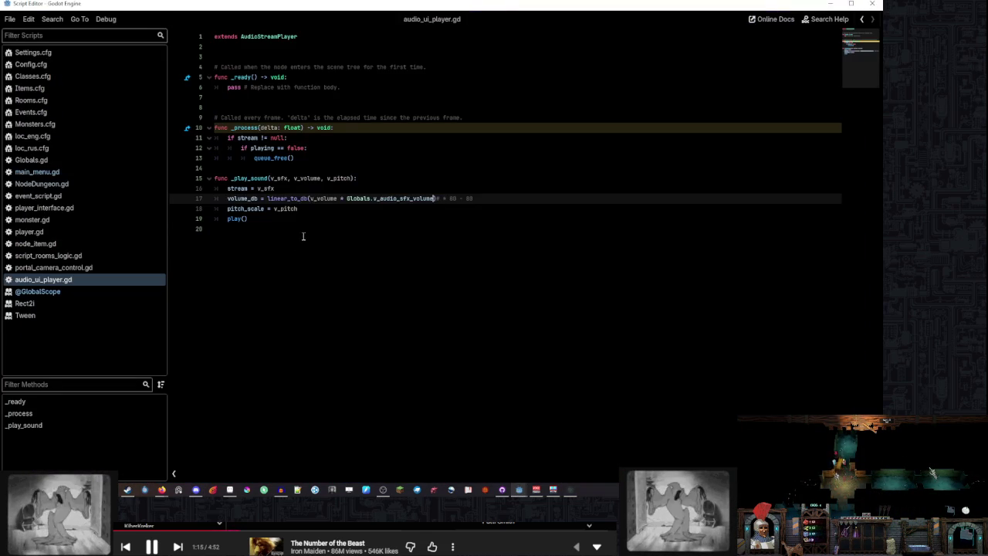
Clear the FileSystem filter, open audio_world_player.tscn, and view its audio_world_stream.gd script
click(303, 236)
click(313, 220)
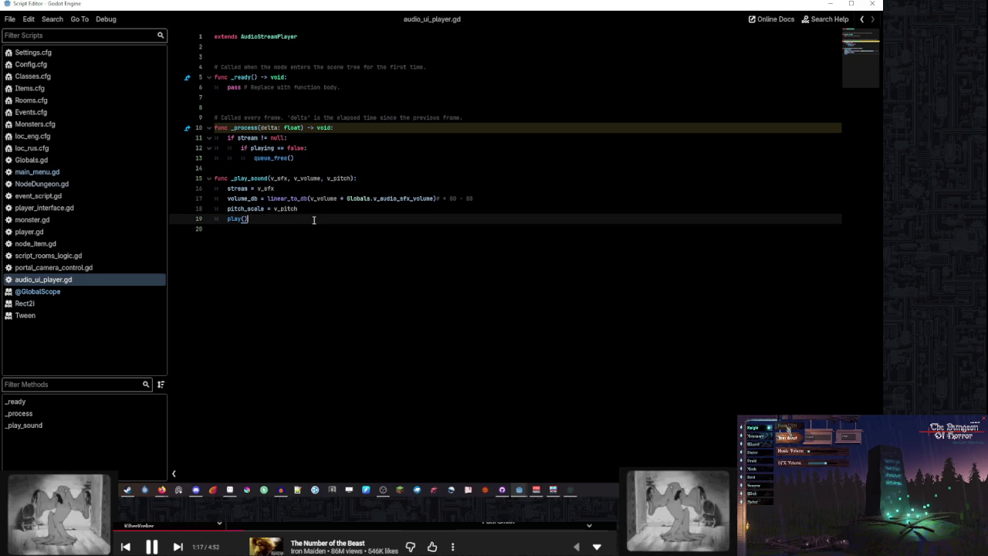
click(527, 486)
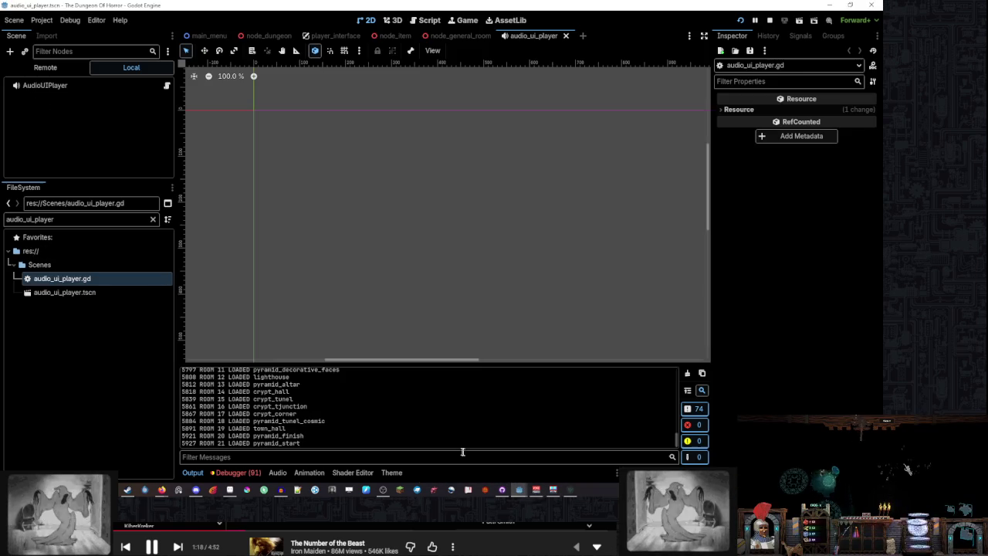
click(153, 220)
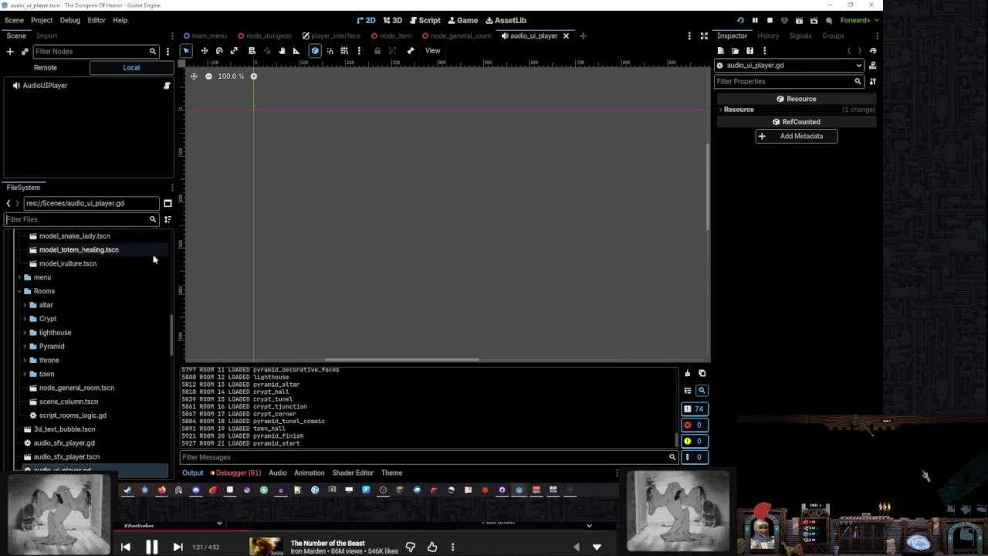
scroll(123, 393, down, 2)
double_click(108, 436)
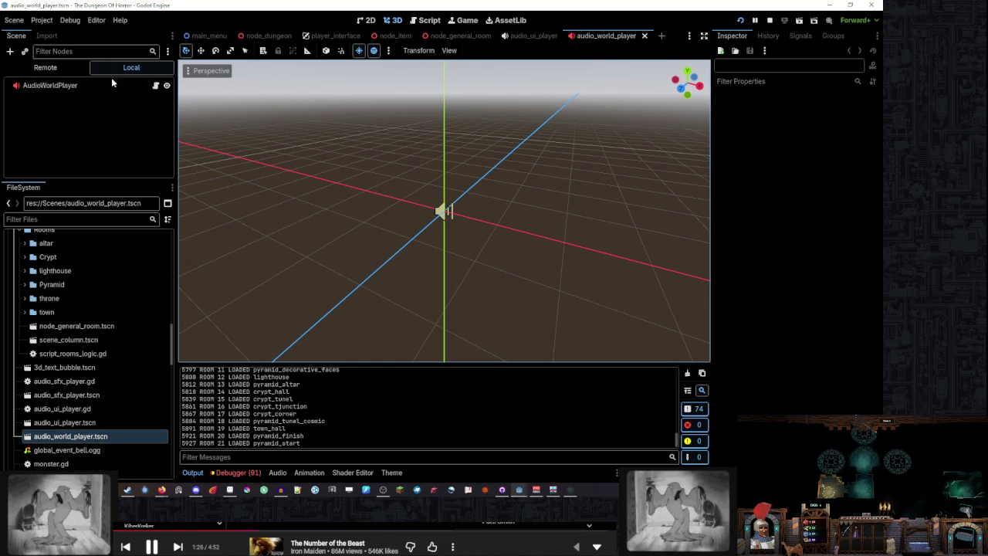
click(155, 85)
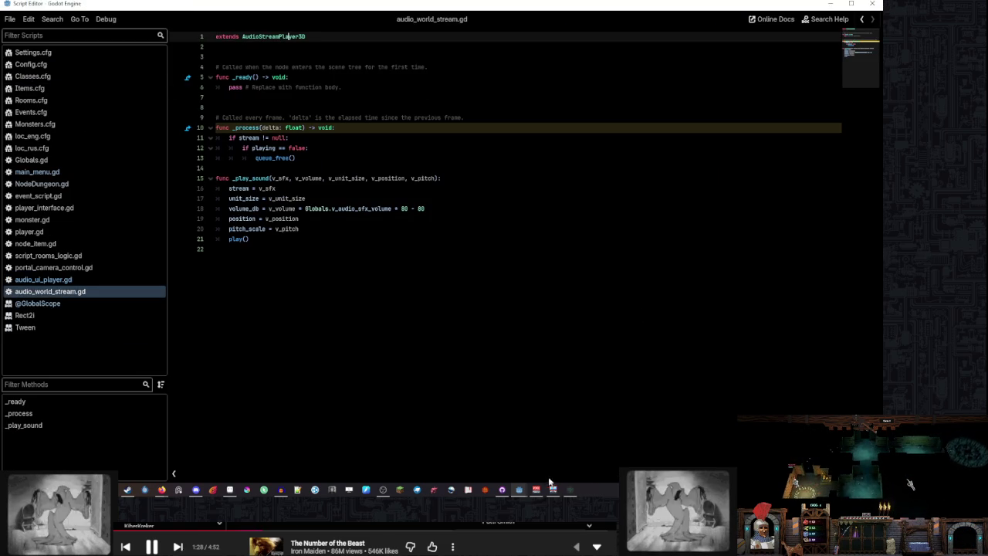
mouse_move(551, 486)
click(489, 457)
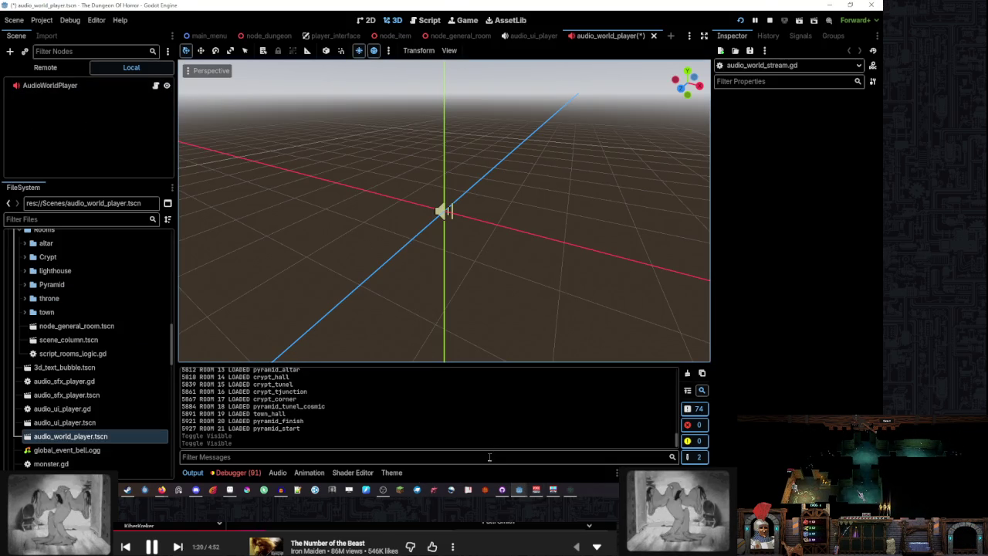